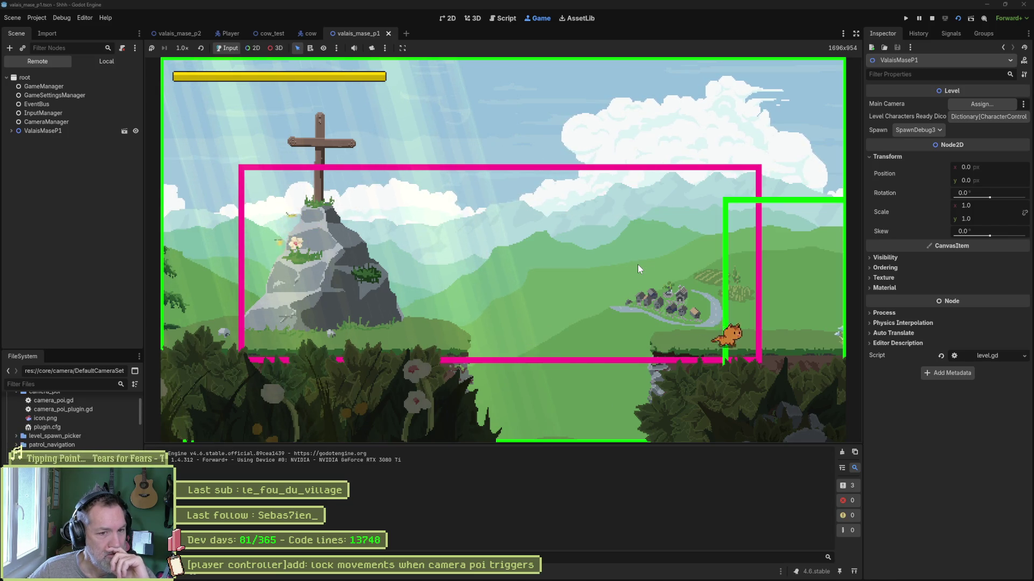
Step: Walk the cat right past the camera POI boundary, left along the cliff, then right across the level, and stop the game
key(Right)
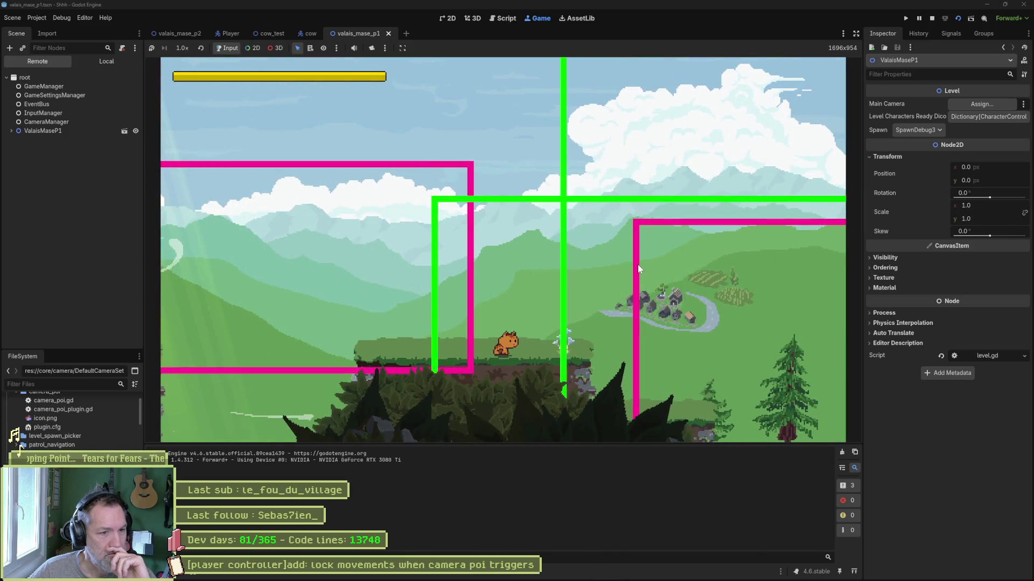
key(Right)
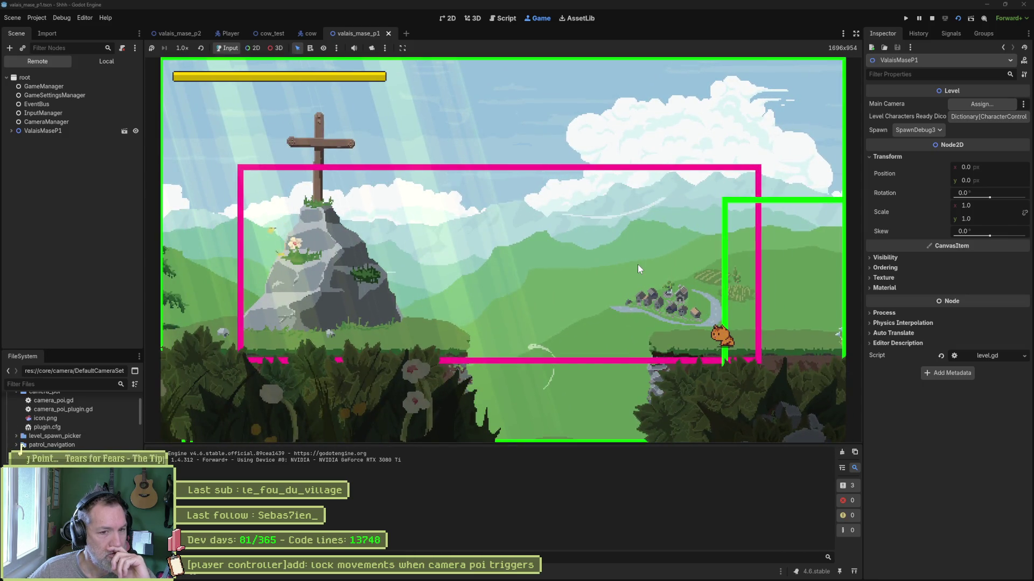
key(Right)
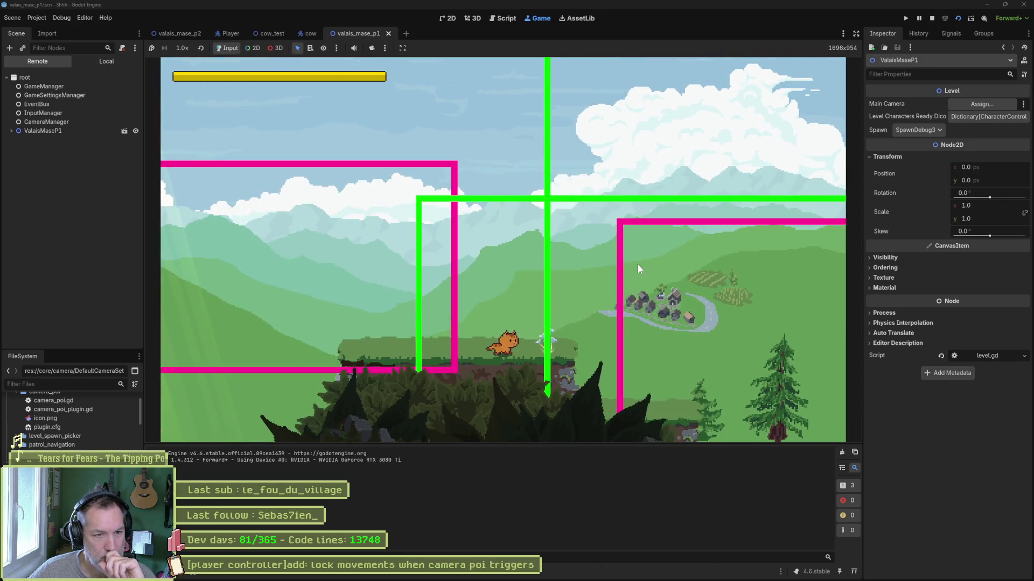
key(Right)
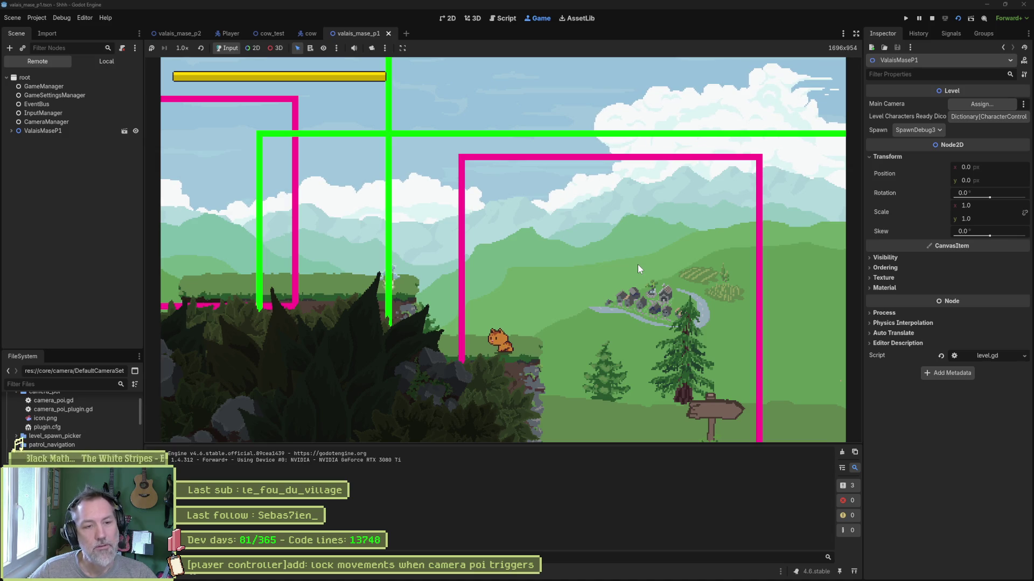
key(Left)
key(Left)
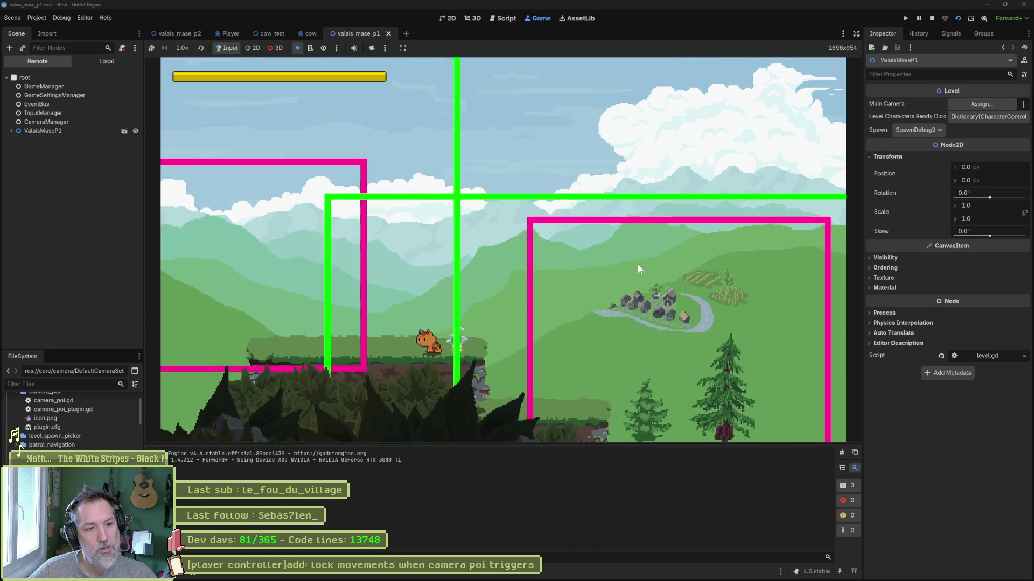
key(Right)
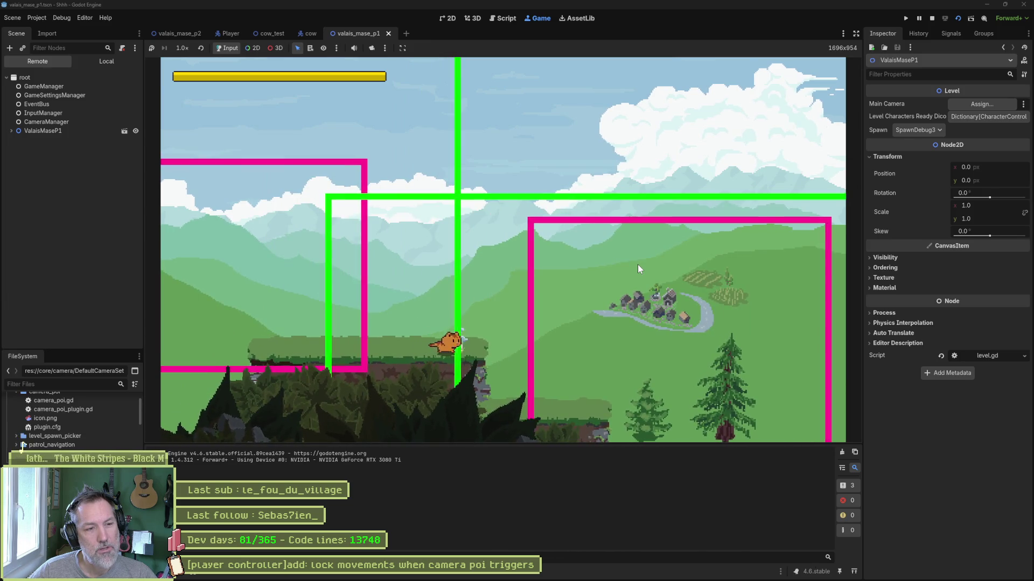
key(Right)
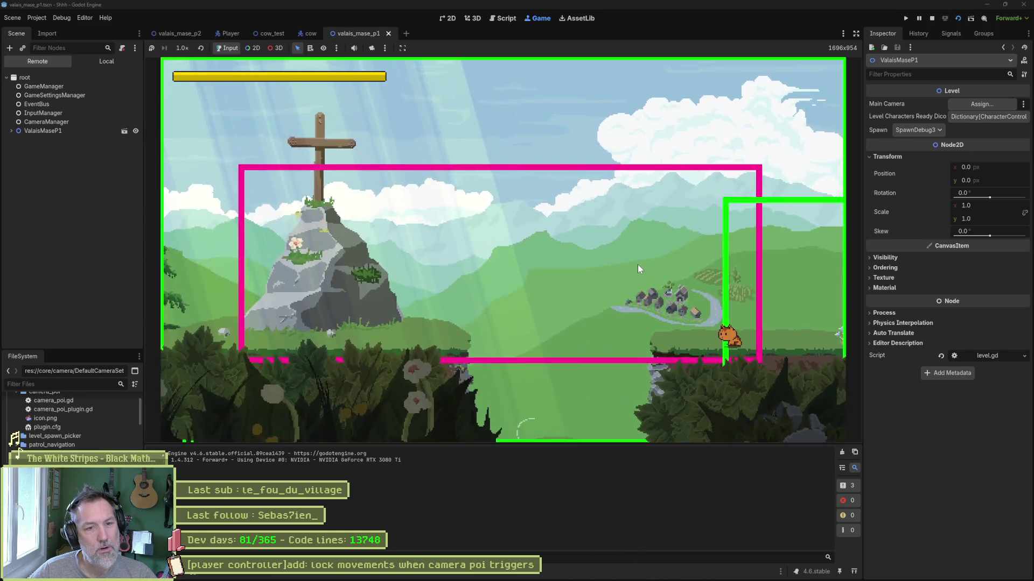
key(F8)
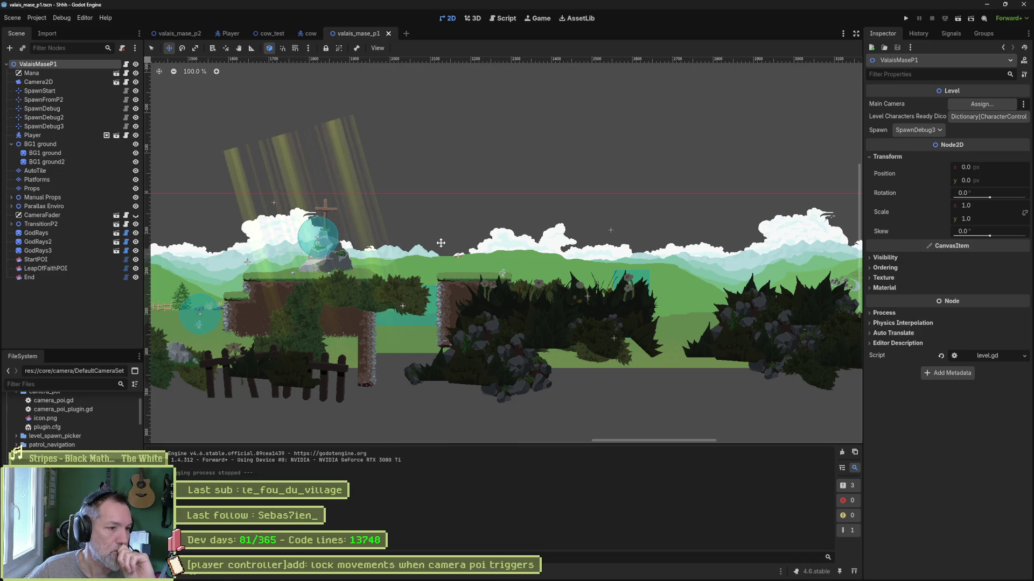
Step: Read the Asana task 'lock movements when camera poi triggers', then go back to Godot's script editor
click(504, 18)
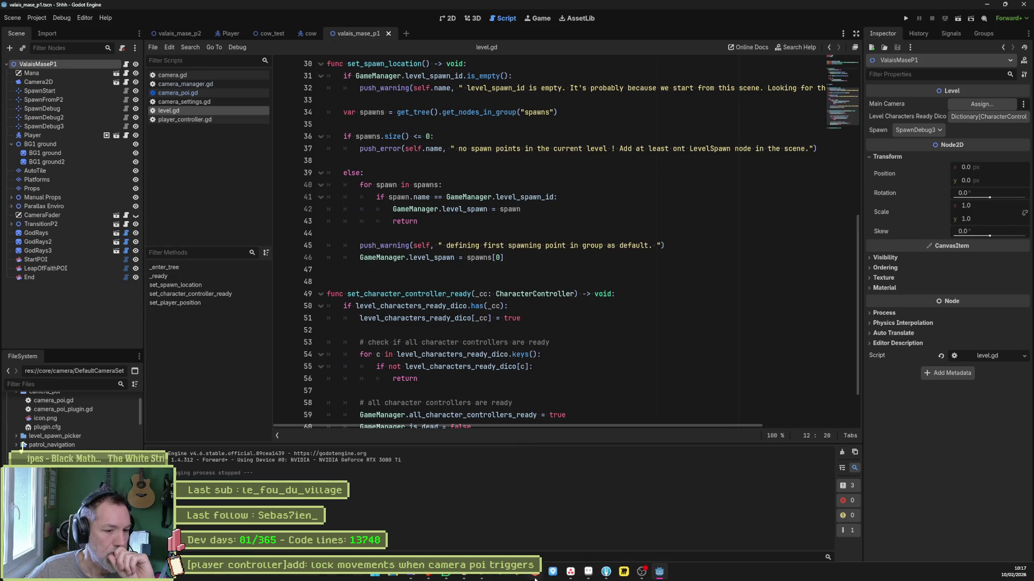
click(570, 573)
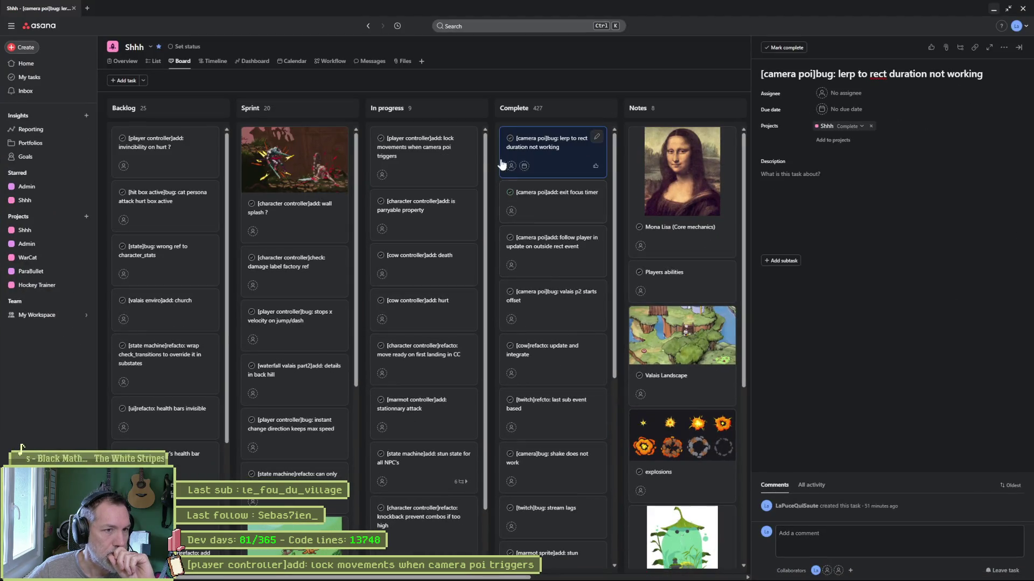
click(428, 150)
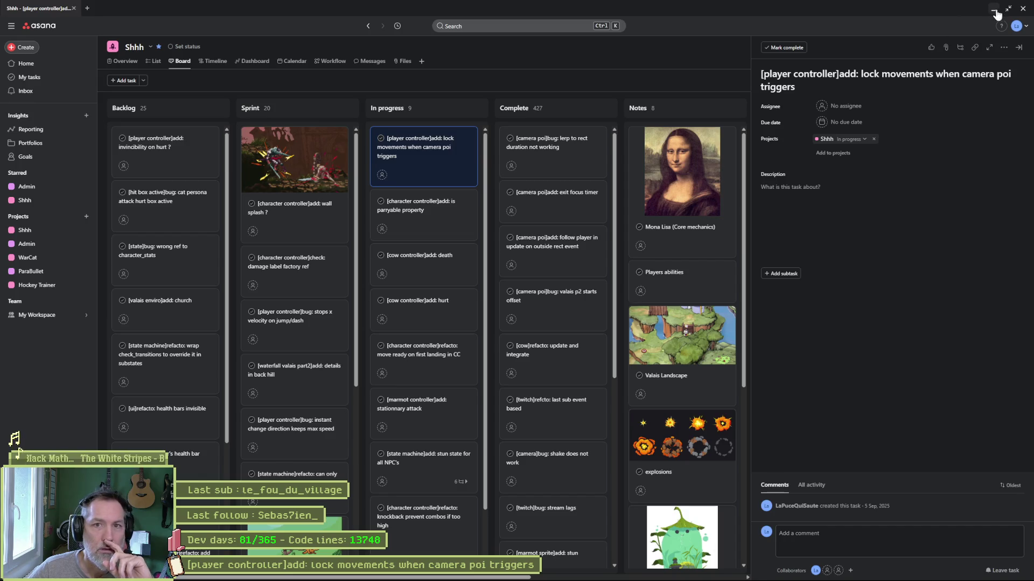
click(993, 9)
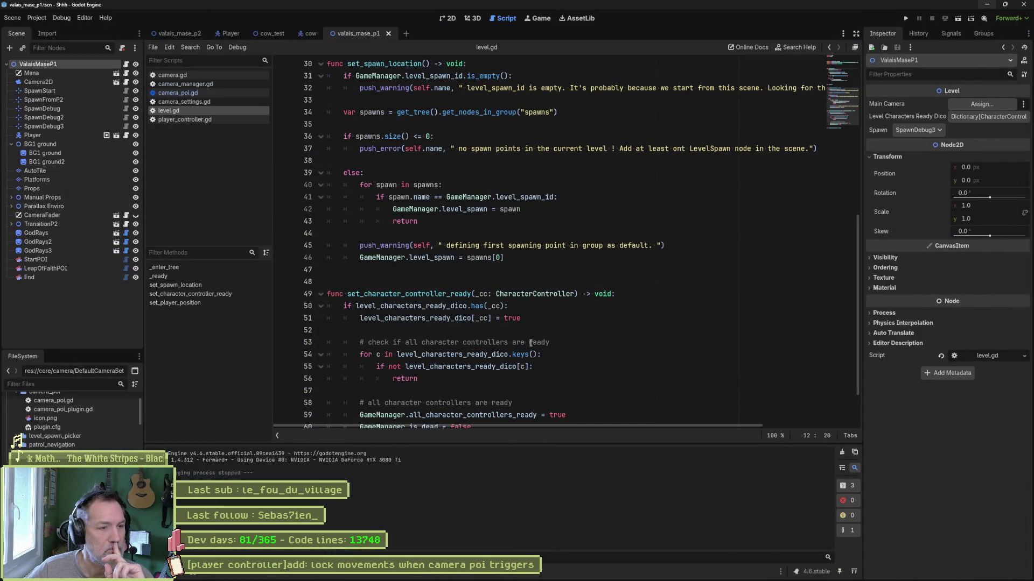
Step: In camera_poi.gd, unfold on_lerp_camera_to_target_finished and place the cursor on the focus_timer.start line
click(197, 84)
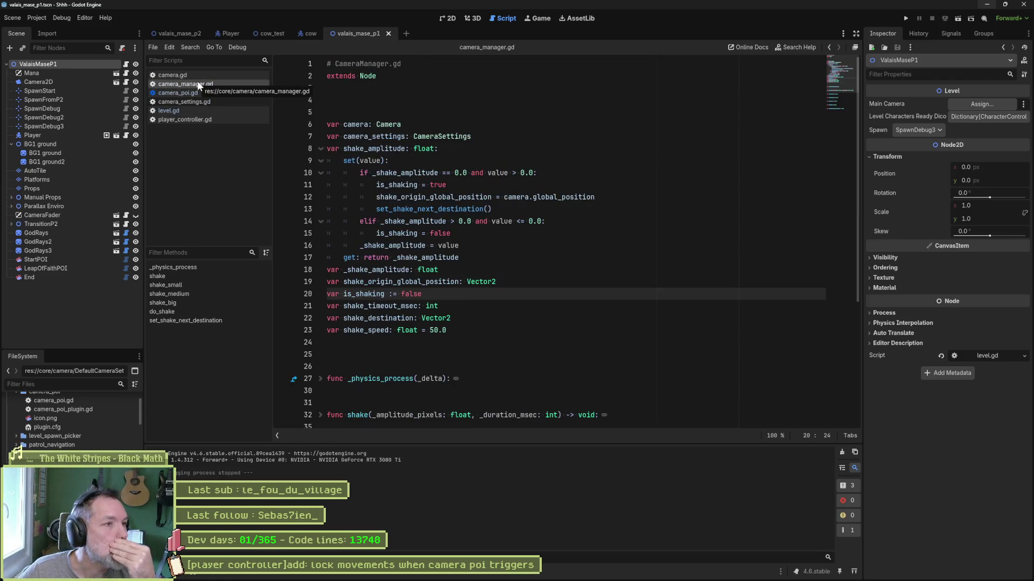
click(198, 90)
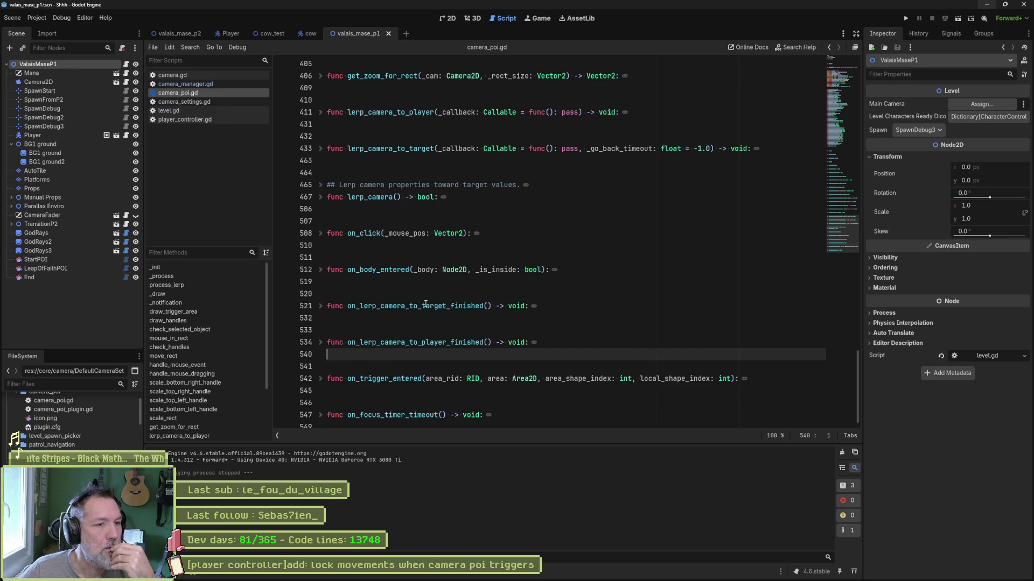
click(321, 307)
scroll(466, 268, down, 3)
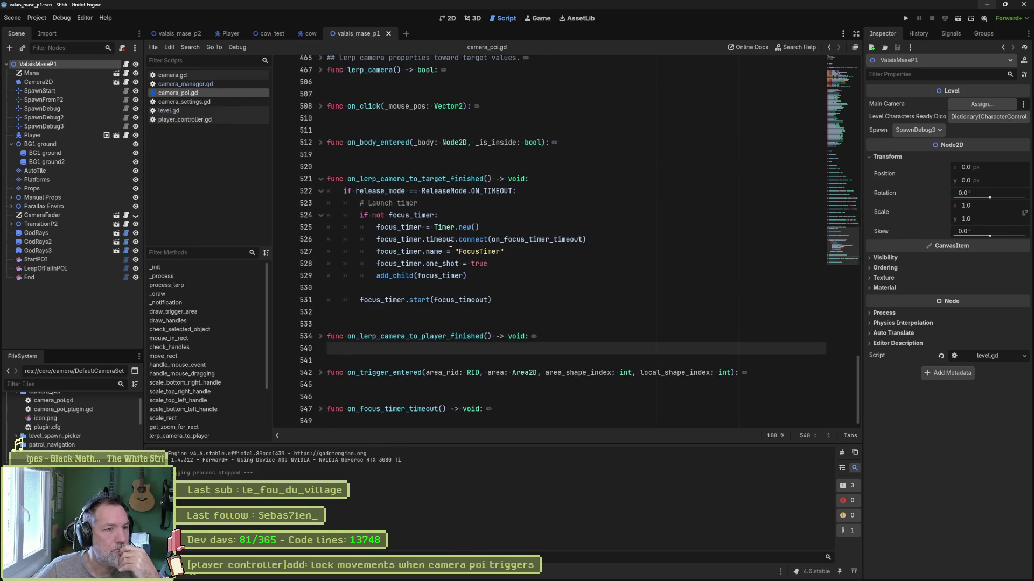
click(385, 300)
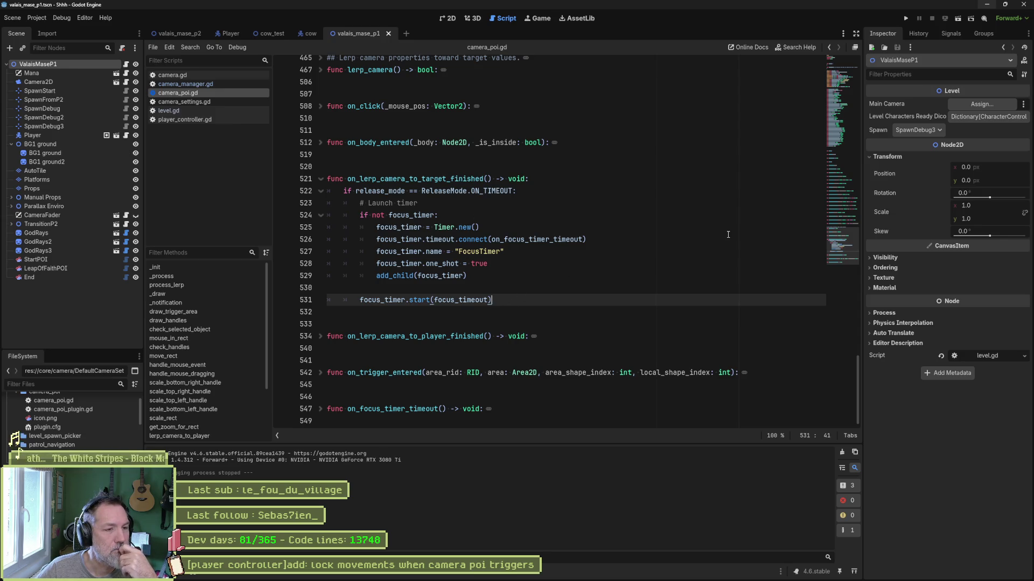
Step: Start an 'EventBus.cameras.' line below focus_timer.start, then jump to the cameras definition in event_bus.gd
key(Return)
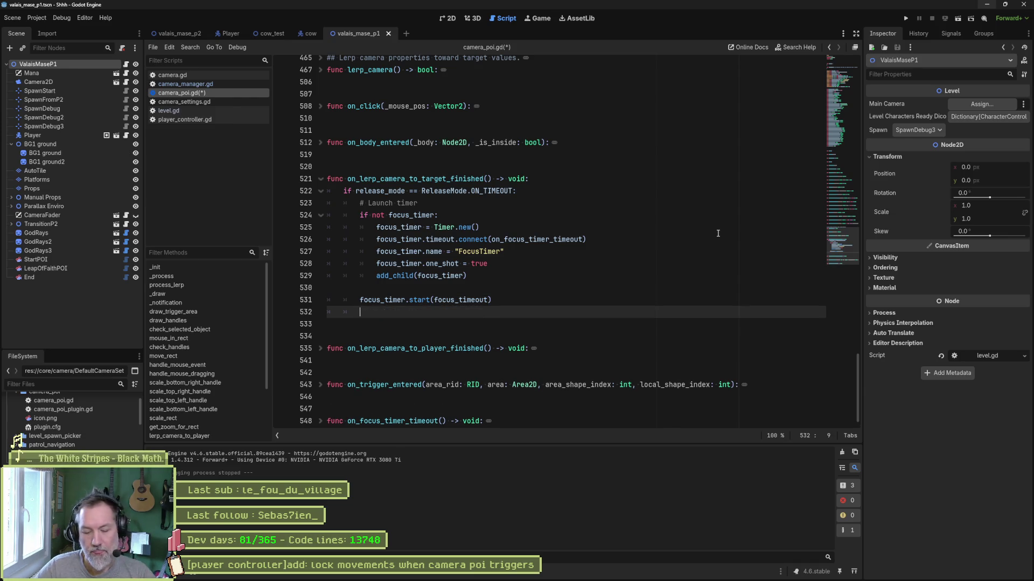
text(Eve)
key(Return)
text(.ca)
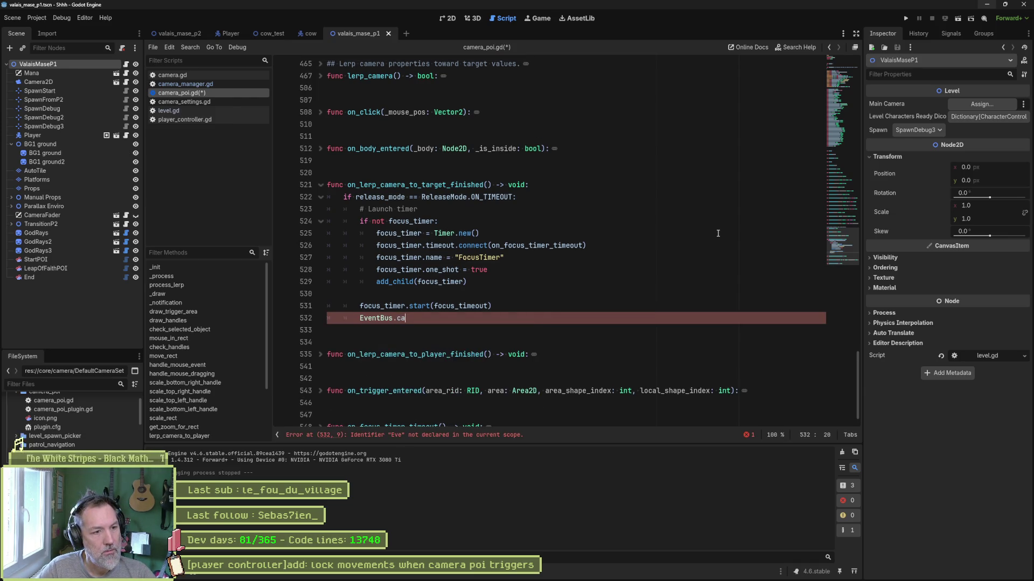
key(Return)
text(.)
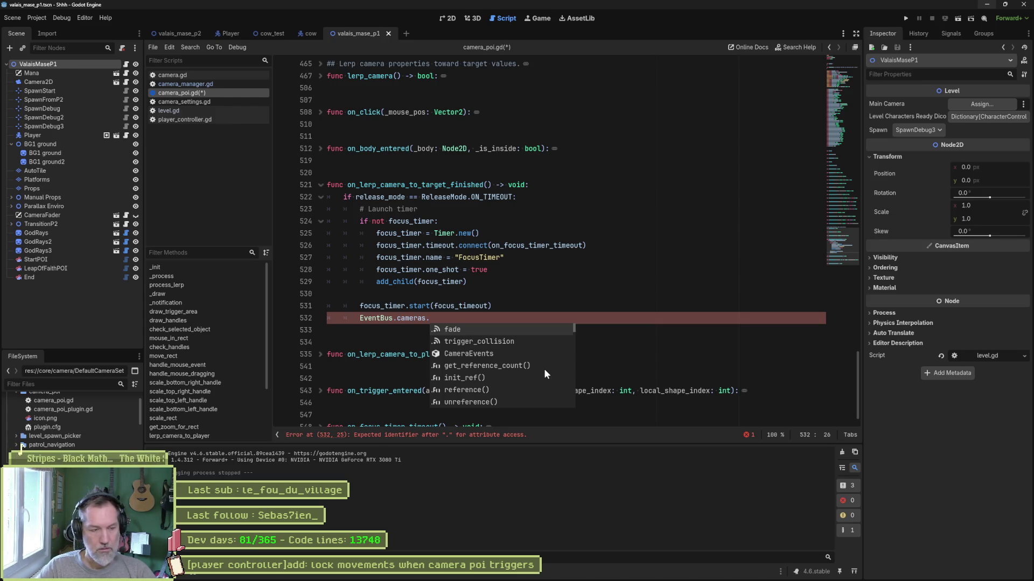
scroll(544, 368, down, 5)
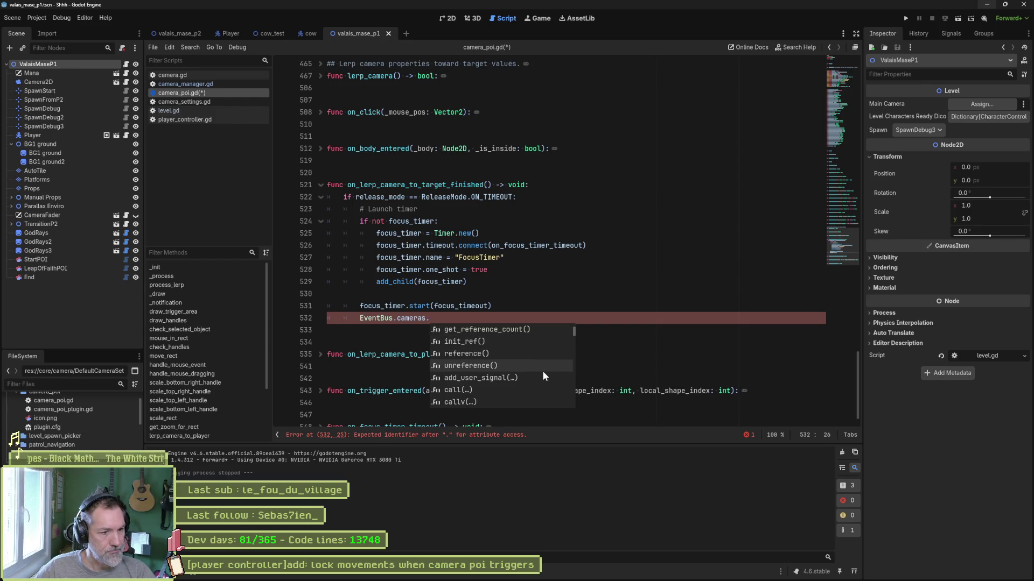
scroll(543, 373, down, 2)
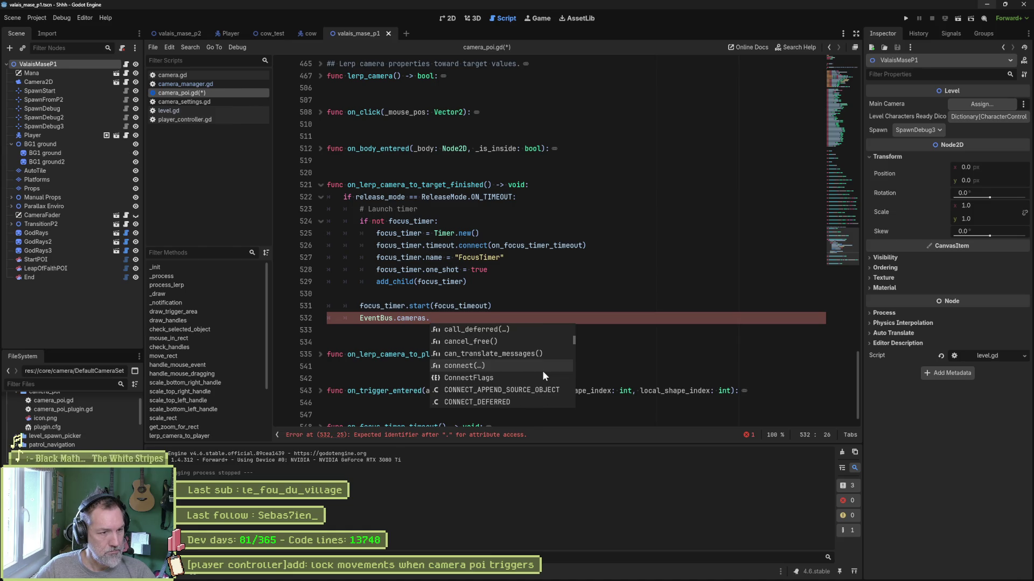
scroll(541, 371, down, 5)
key(Escape)
ctrl+click(416, 318)
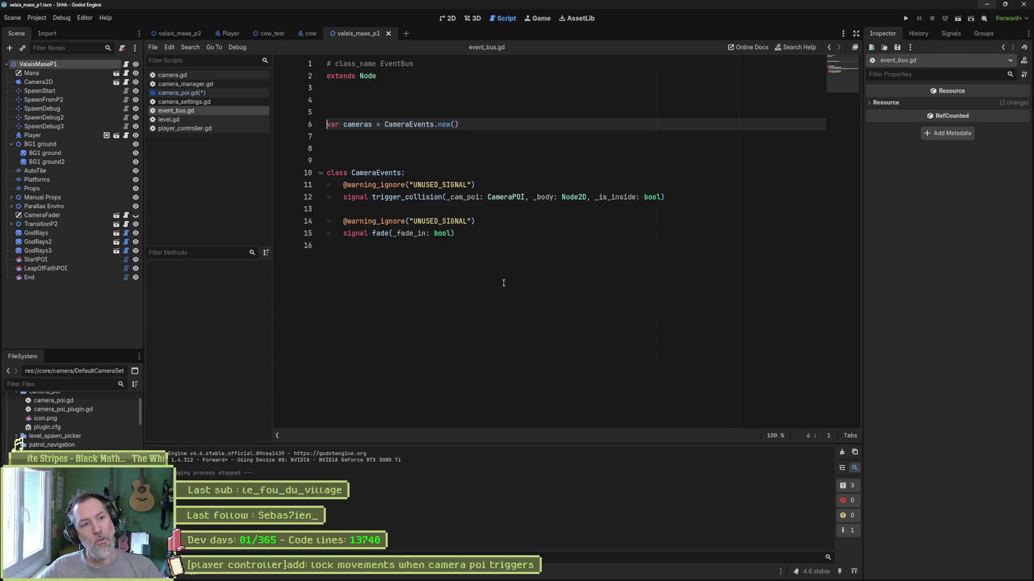
Step: Duplicate the fade signal in CameraEvents and rename the copy to locked(_locked: bool)
click(525, 257)
click(519, 235)
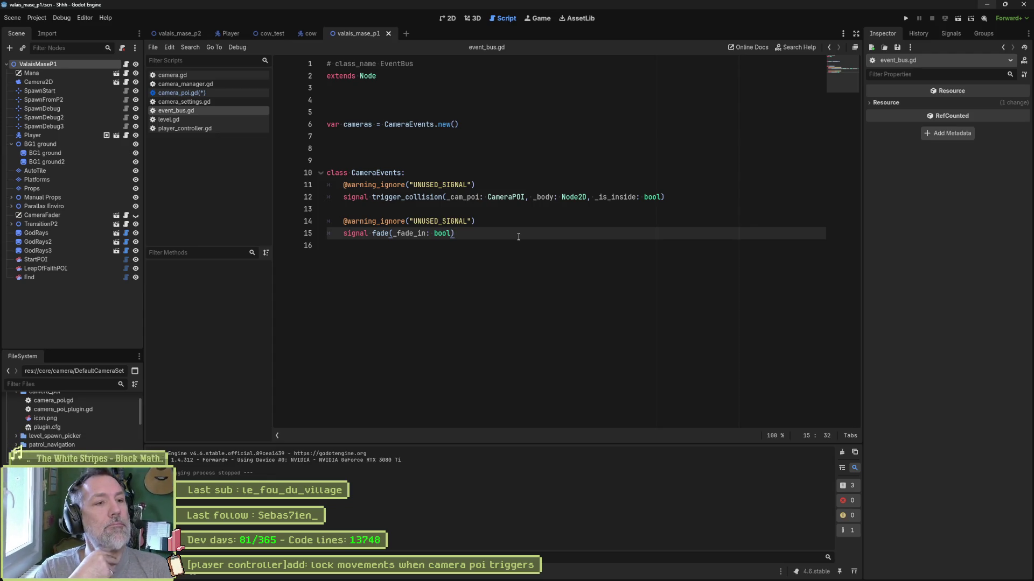
key(shift+Up)
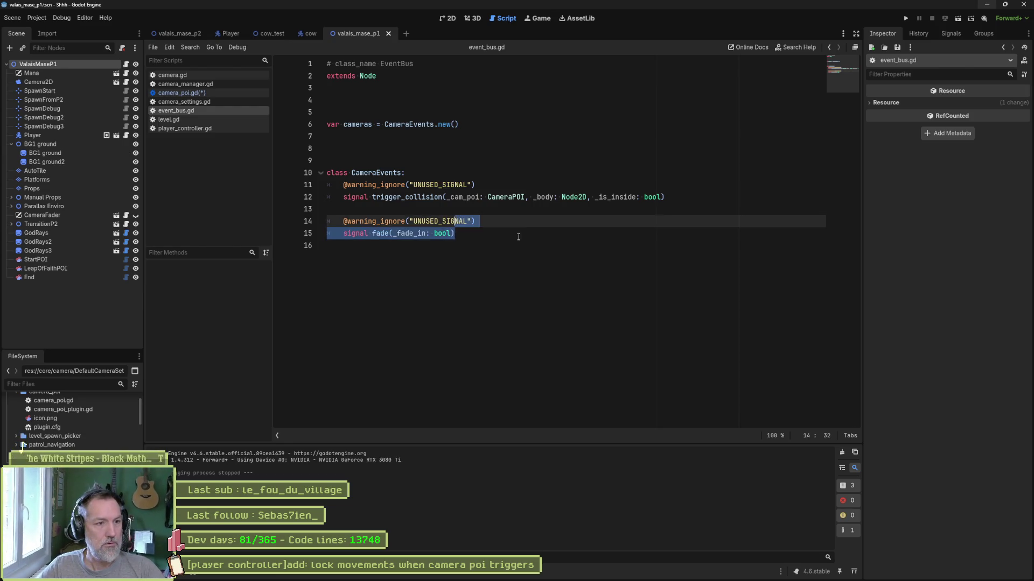
key(Left)
key(Down)
key(Return)
key(Return)
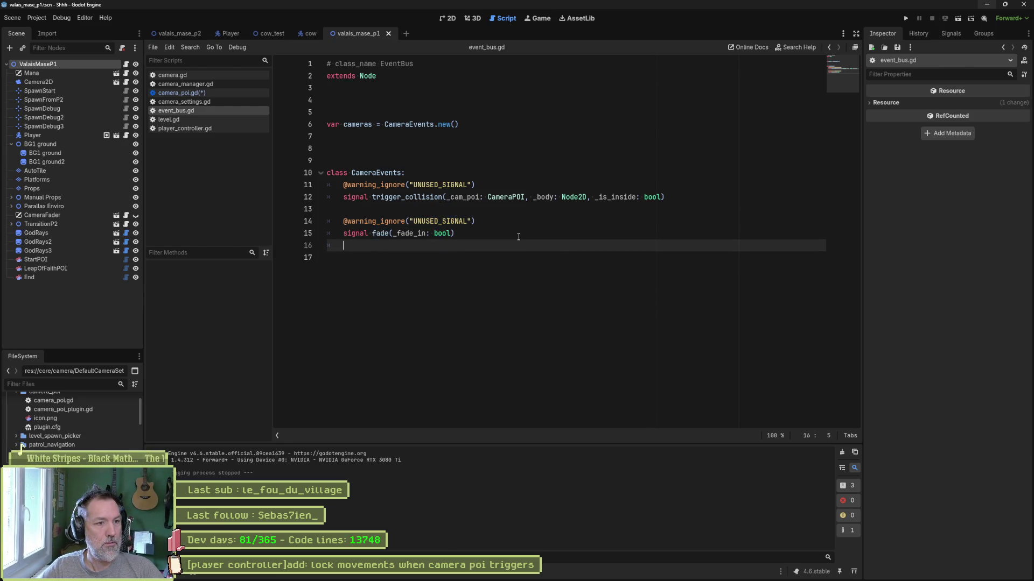
text(@warning_ignore("UNUSED_SIGNAL") 	signal fade(_fade_in: bool))
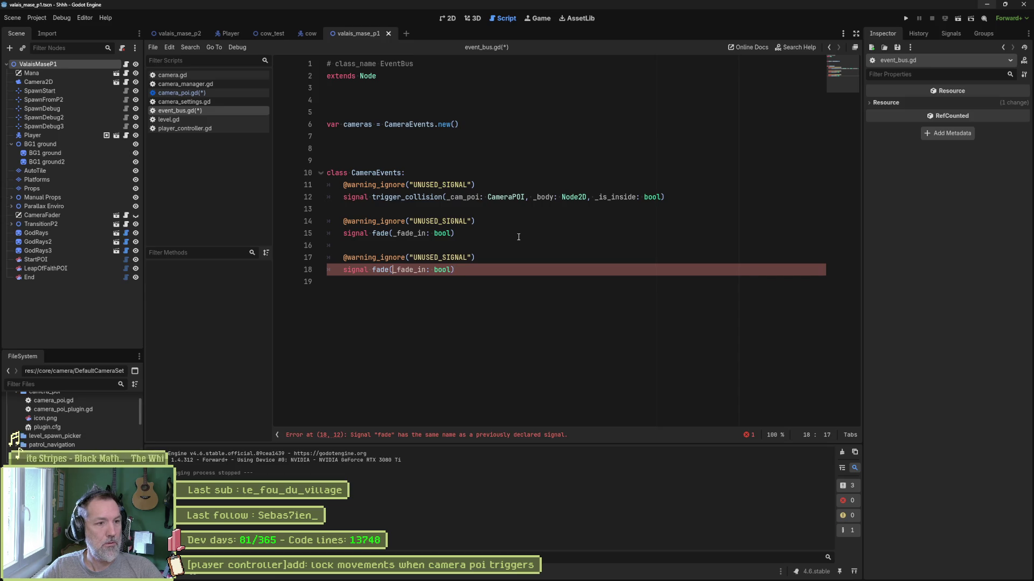
key(ctrl+shift+Right)
text(locked)
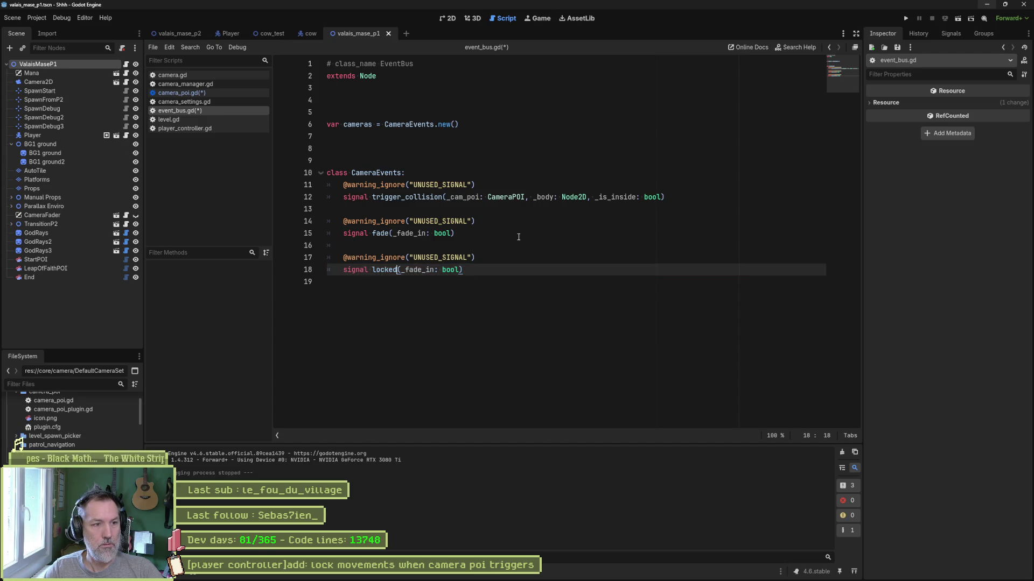
key(Right)
key(ctrl+shift+Right)
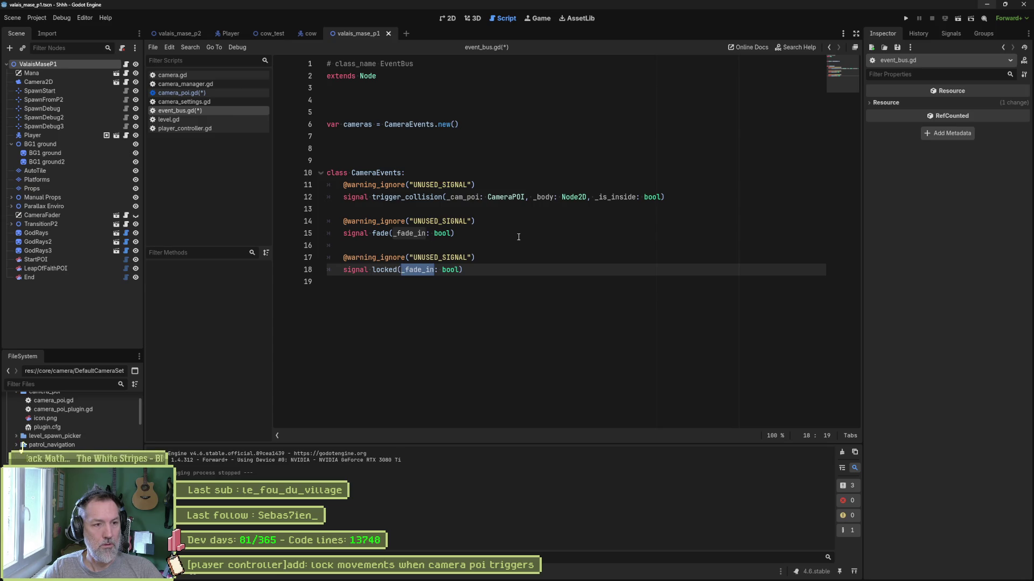
text(_locked)
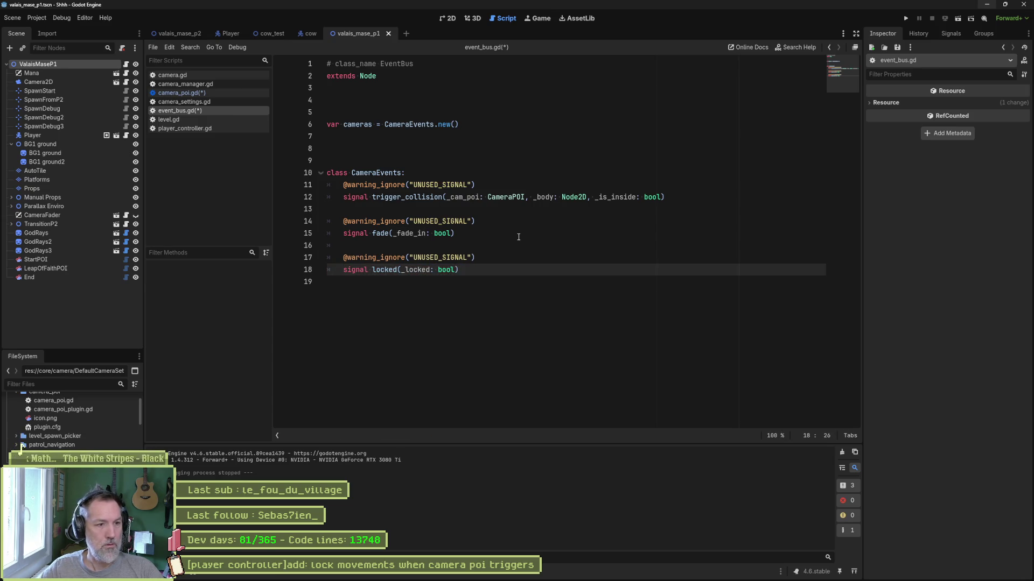
Step: Save event_bus.gd, check the CameraPOI error on line 12, and return to camera_poi.gd
key(ctrl+s)
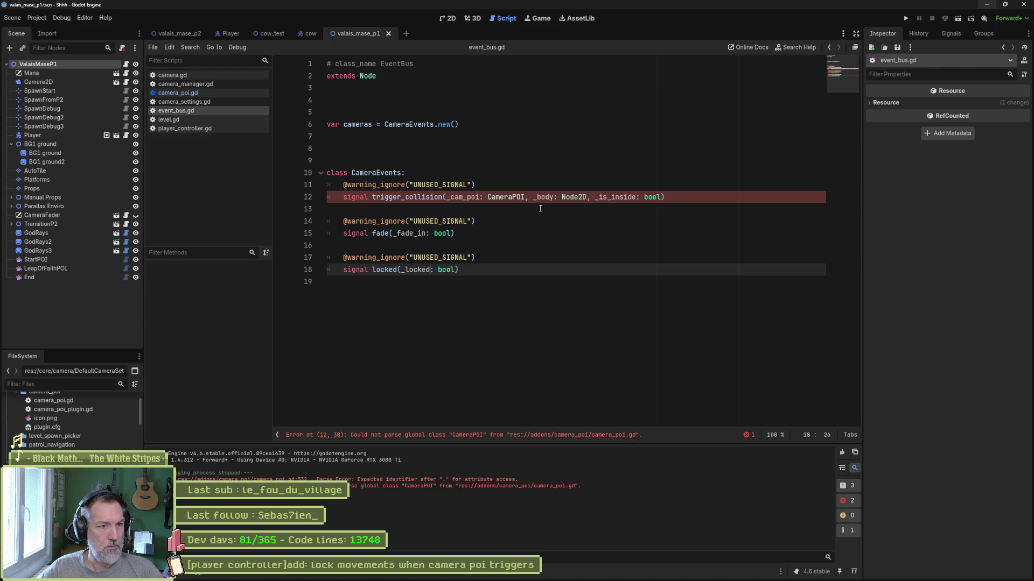
double_click(510, 198)
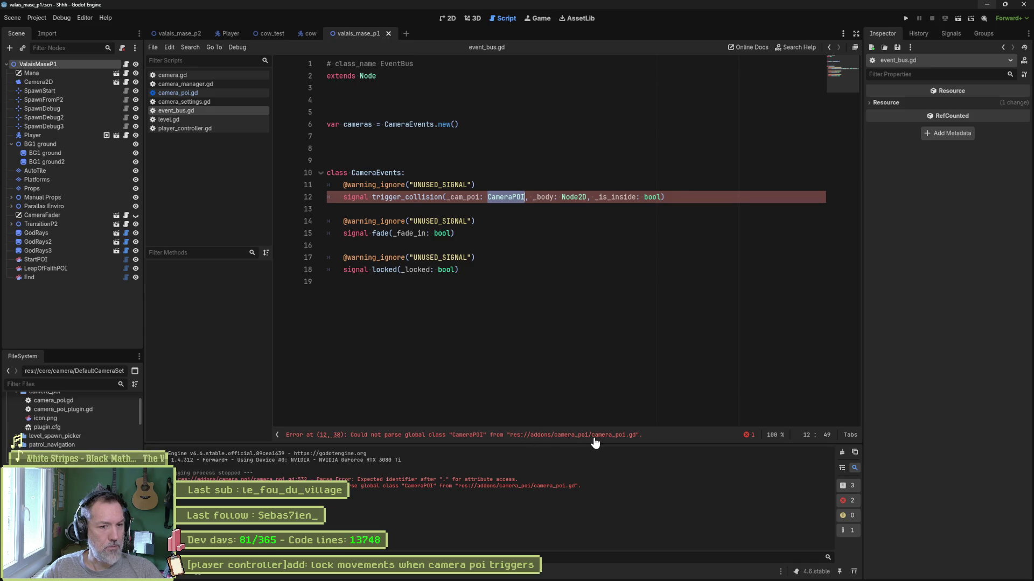
scroll(70, 414, up, 5)
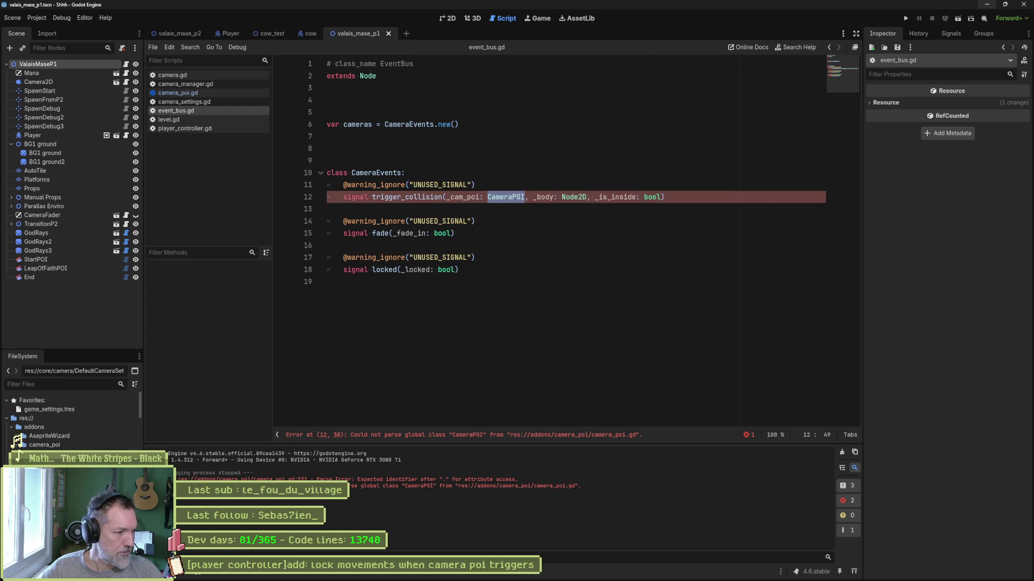
click(189, 93)
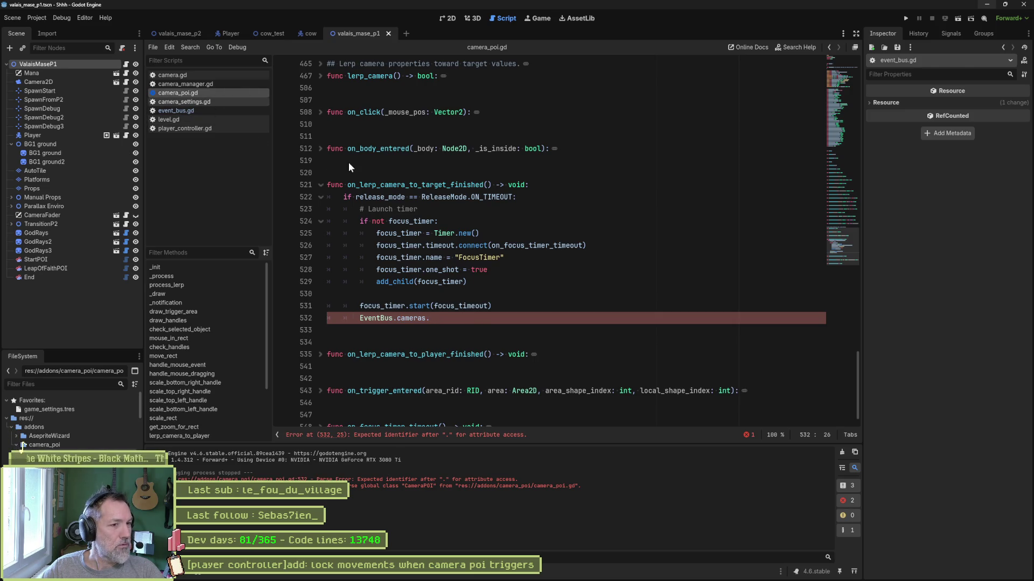
Step: Copy the locked signal name from event_bus.gd and complete EventBus.cameras.locked.emit(true) in camera_poi.gd, then save
key(ctrl+s)
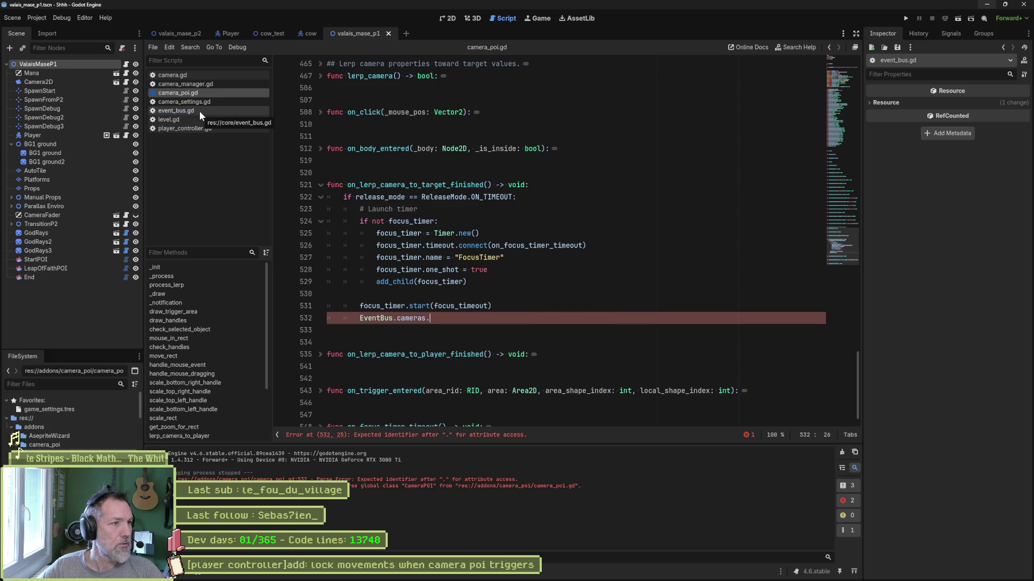
click(199, 111)
double_click(383, 269)
key(ctrl+c)
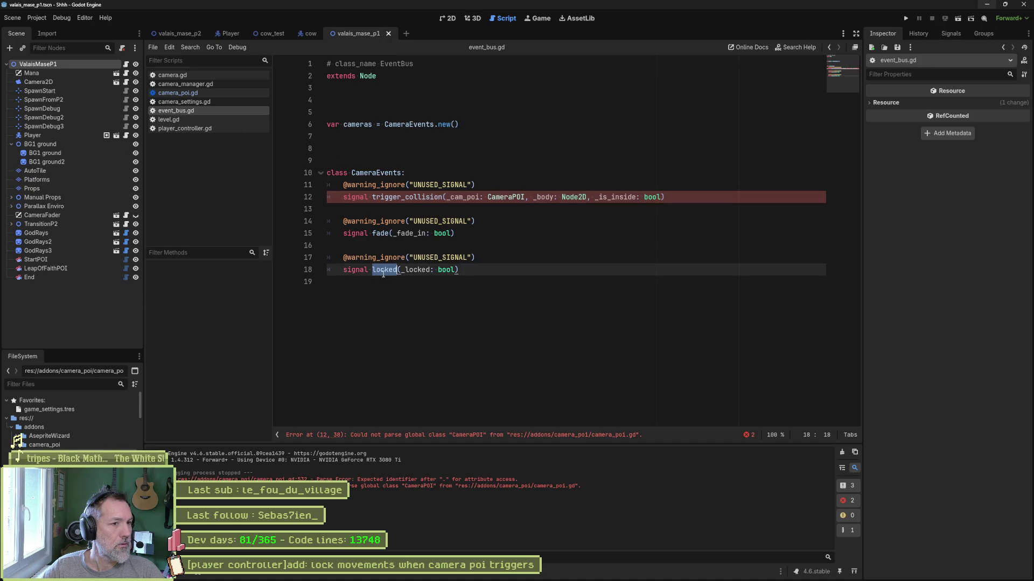
click(218, 93)
key(ctrl+v)
text(.emi)
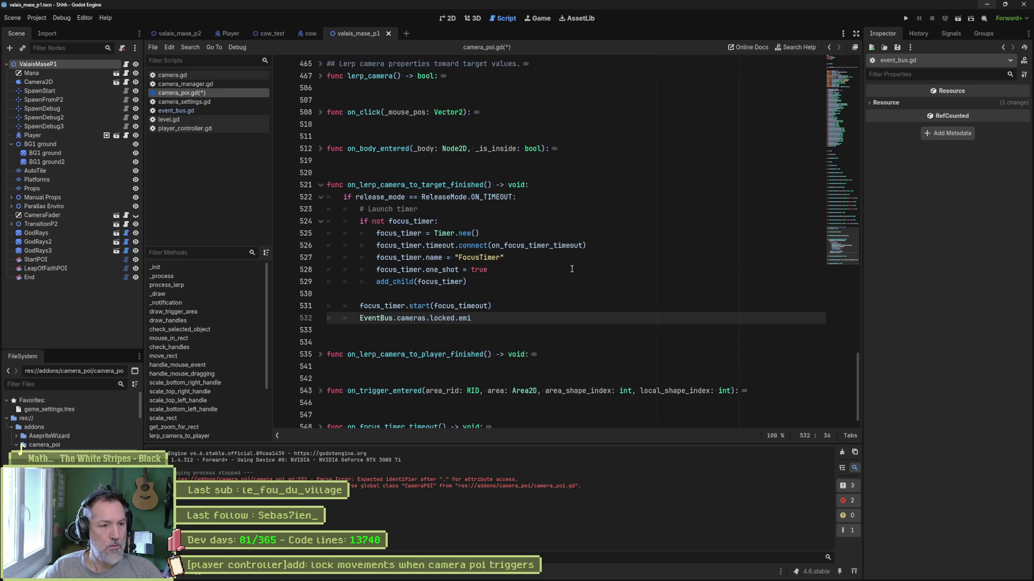
text(t()
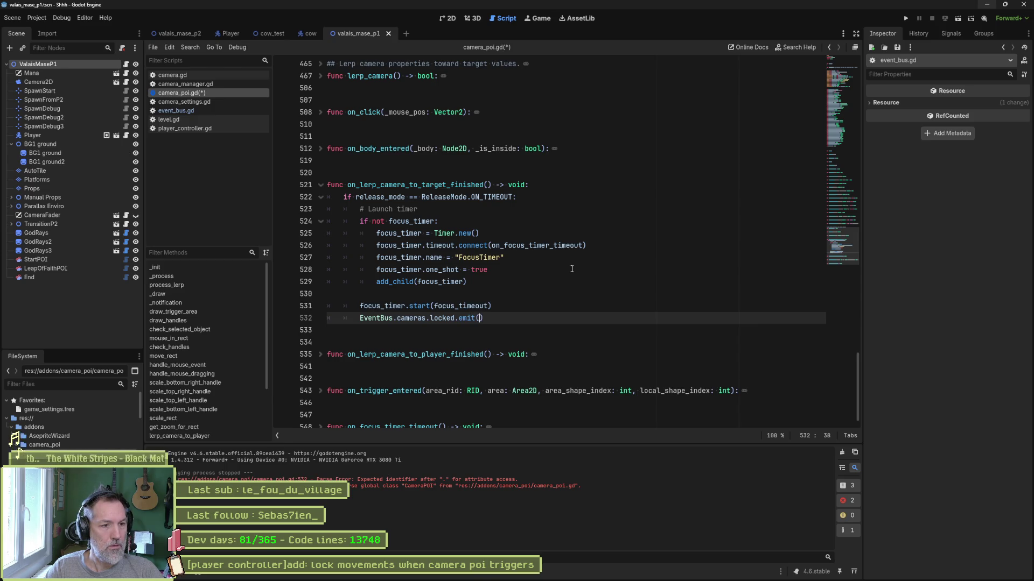
text(true)
key(ctrl+s)
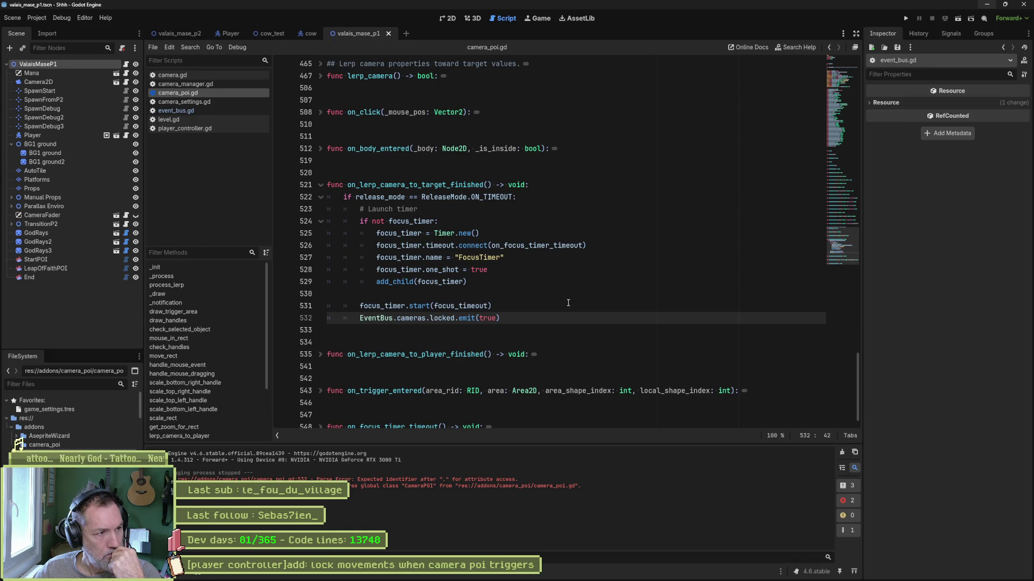
Step: In player_controller.gd's _ready, add EventBus.cameras.locked.connect(on_camera_locked) below line 79
click(213, 128)
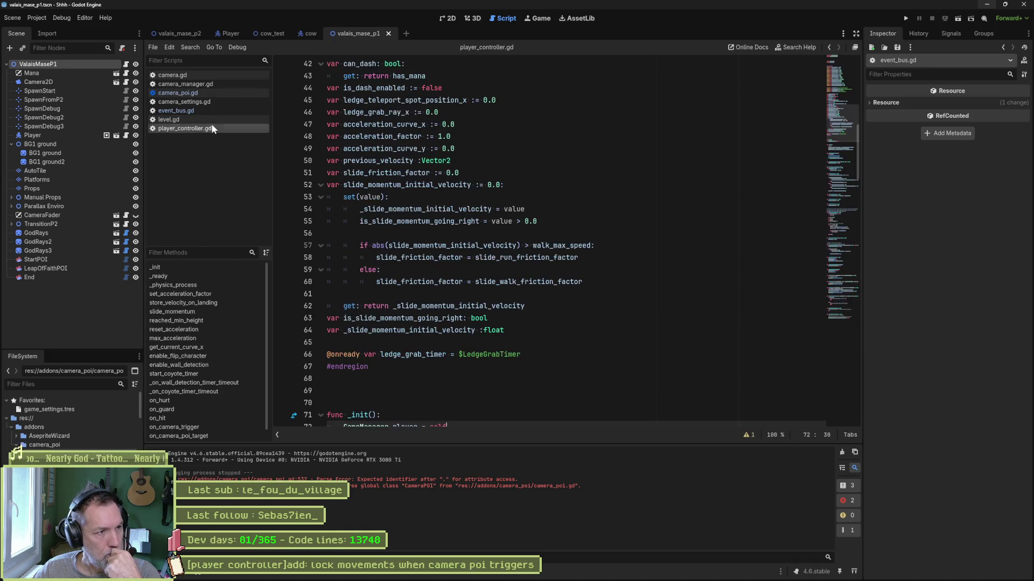
scroll(431, 253, up, 7)
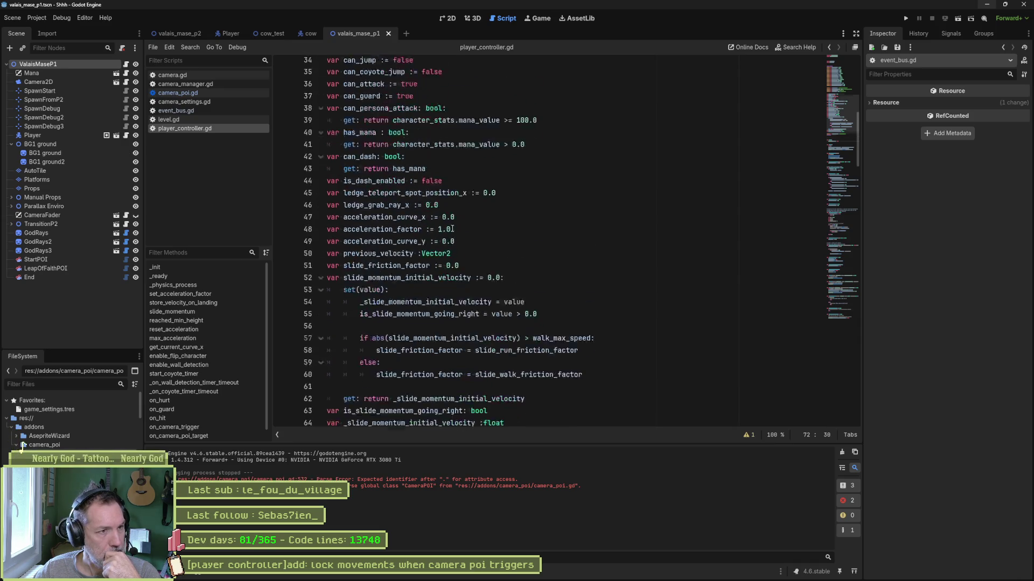
scroll(454, 229, down, 15)
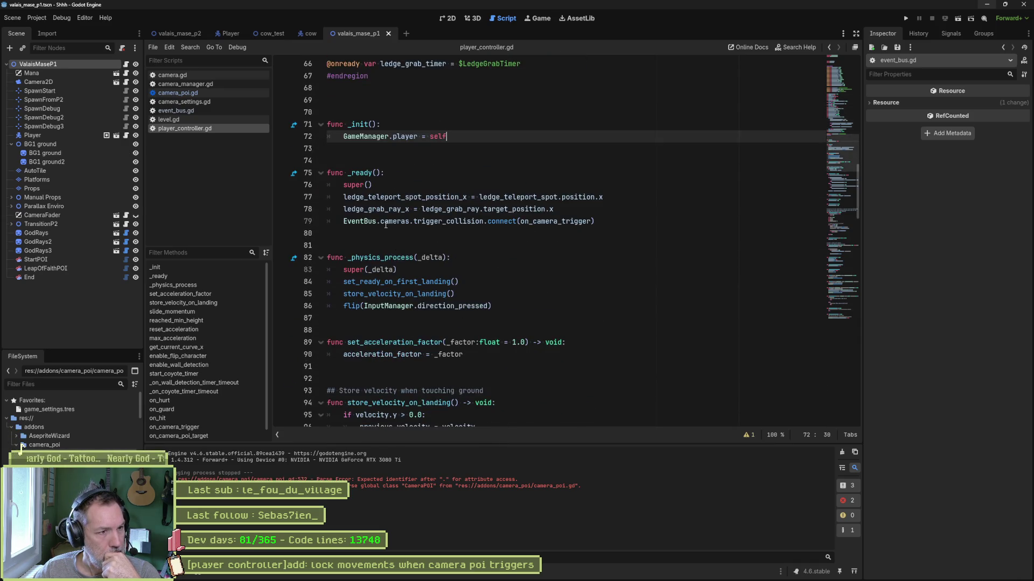
drag(360, 222, 537, 222)
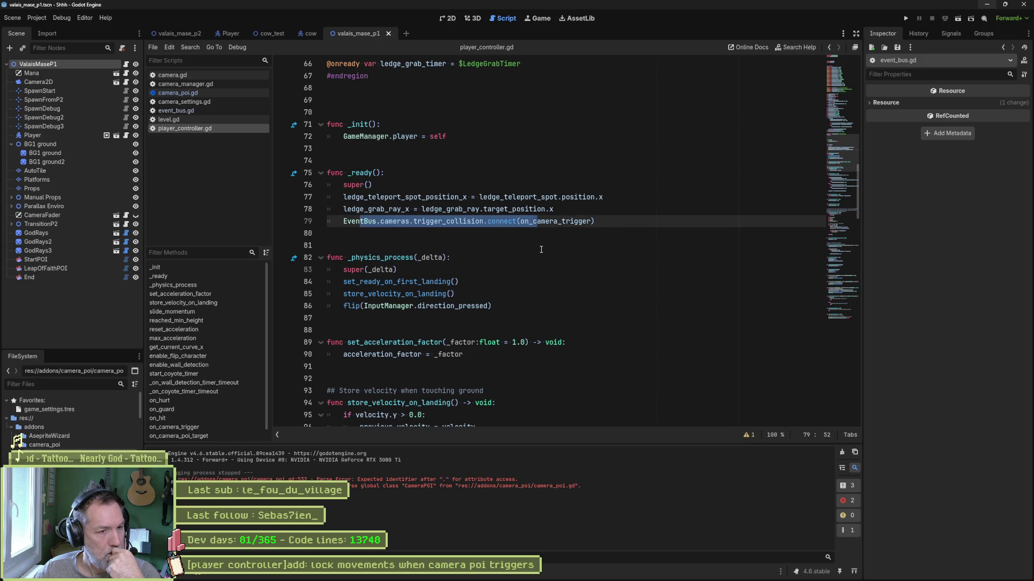
click(521, 222)
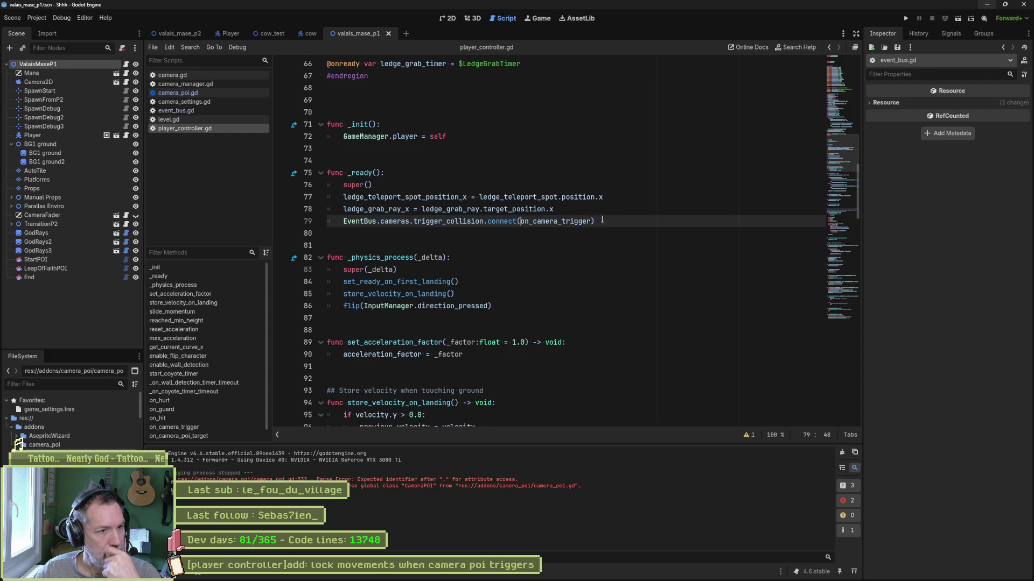
key(Return)
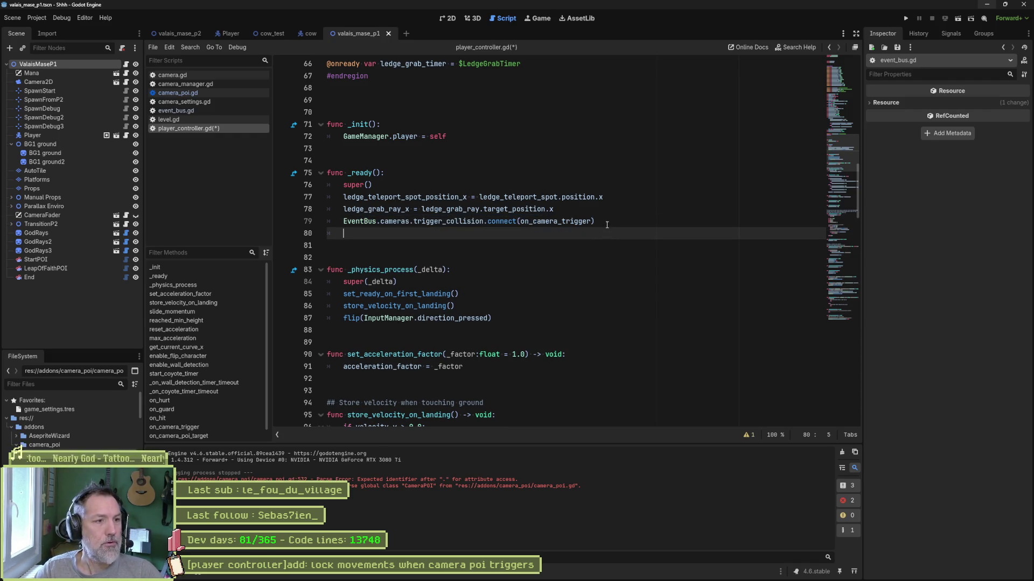
text(EventBus.cameras.)
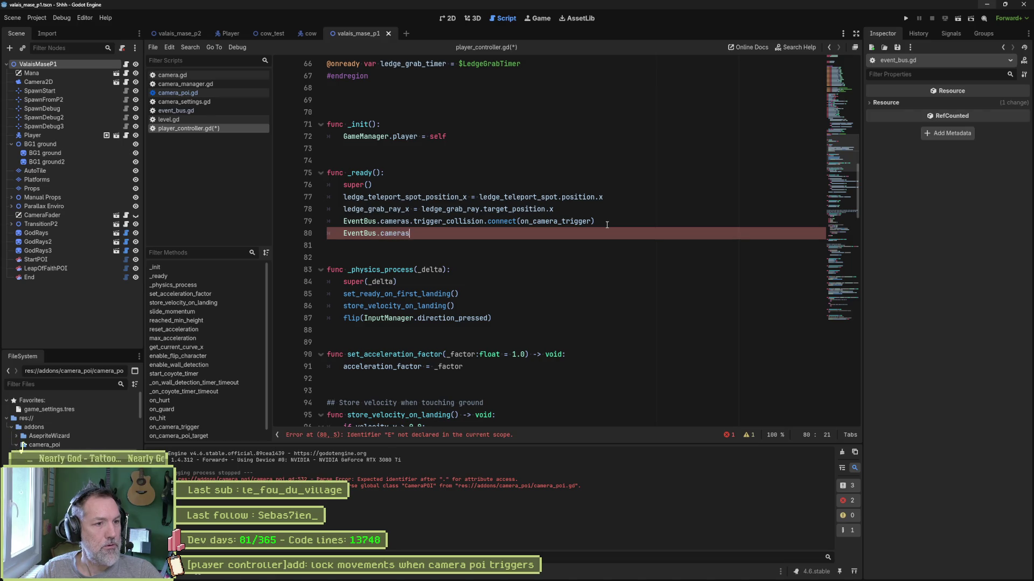
text(lo)
key(Return)
text(.conne)
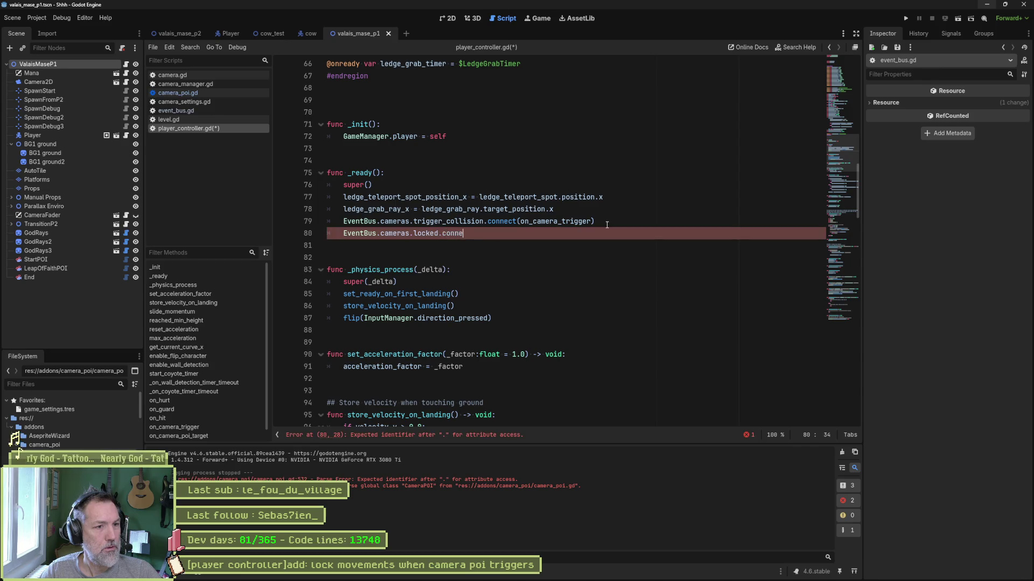
text(ct(on_camera_loc)
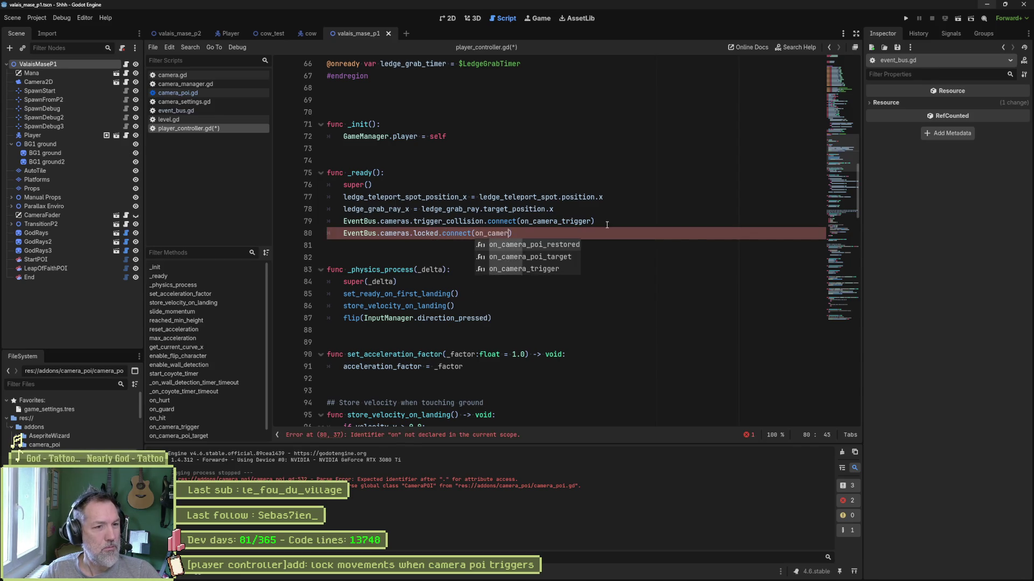
text(ked)
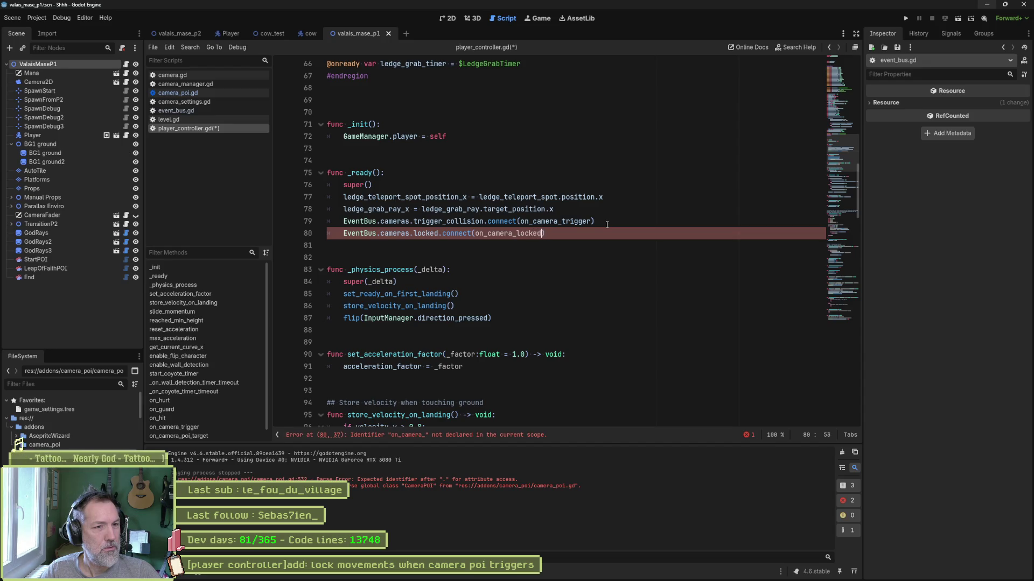
key(Down)
key(Return)
key(Return)
key(Return)
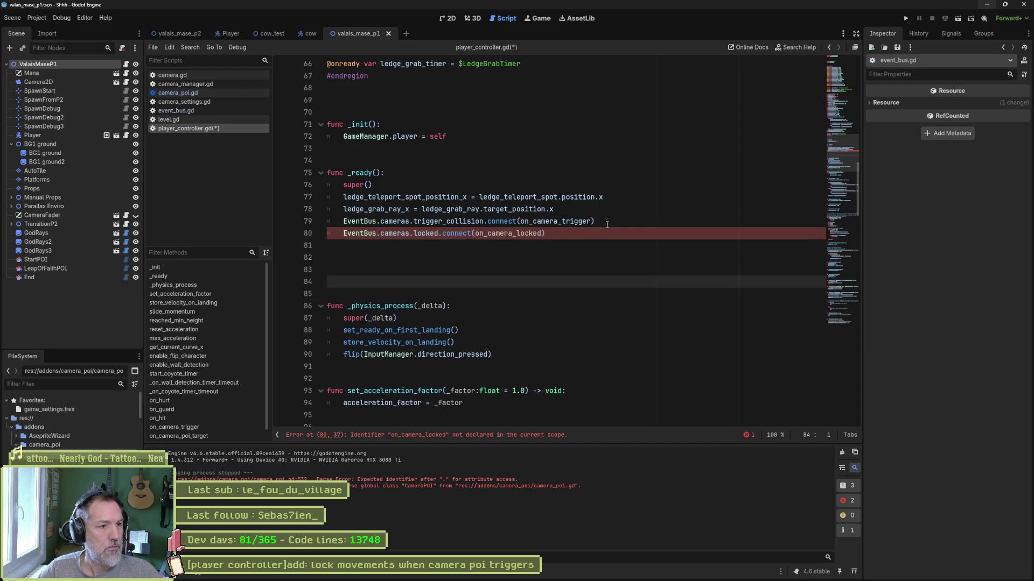
Step: Declare func on_camera_locked(_is_locked: bool) -> void: with a pass body below _ready
key(Up)
text(func on_camera_locked)
text((_is_)
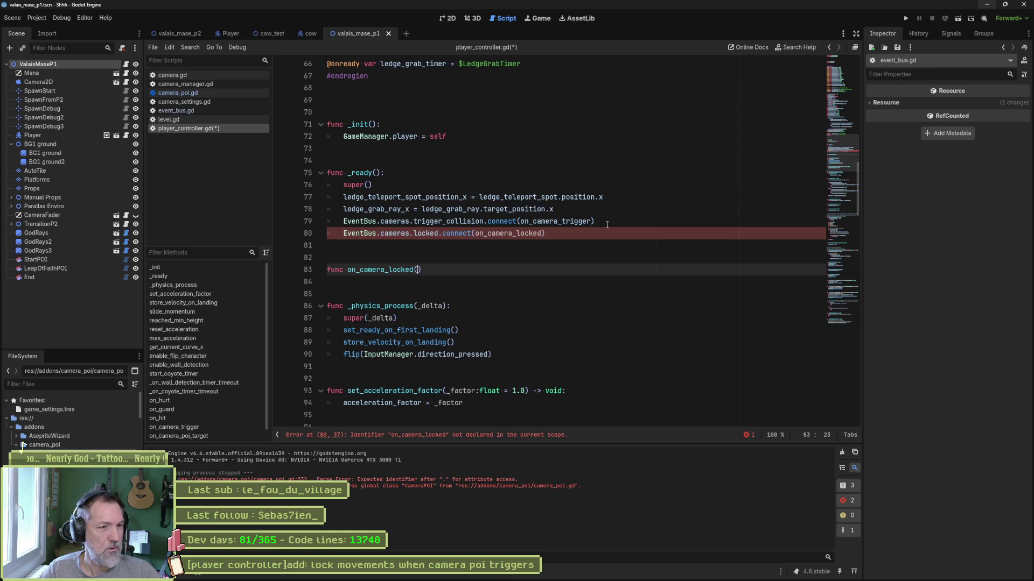
text(locked: bool))
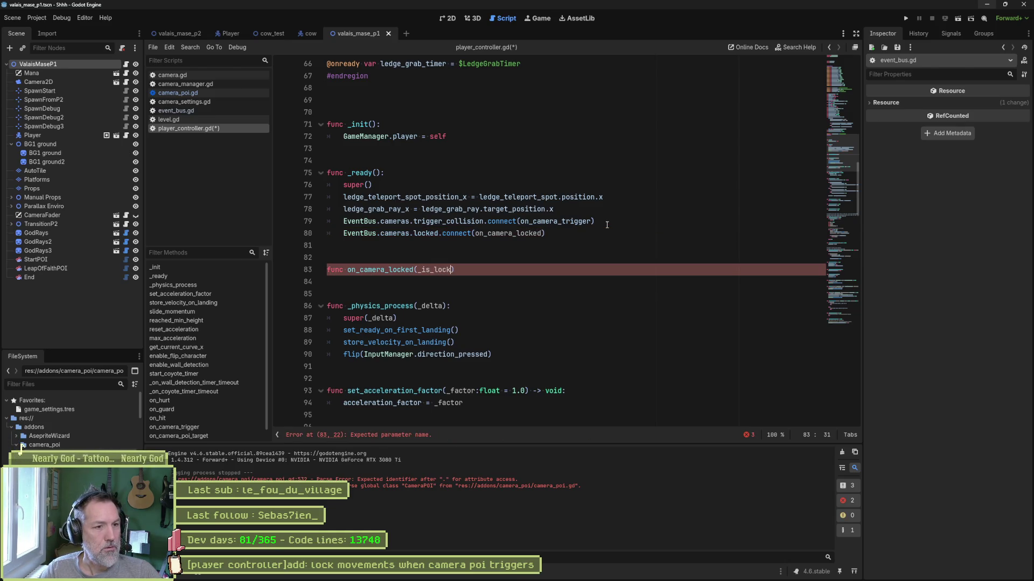
text( -> void:)
key(Return)
text(pass)
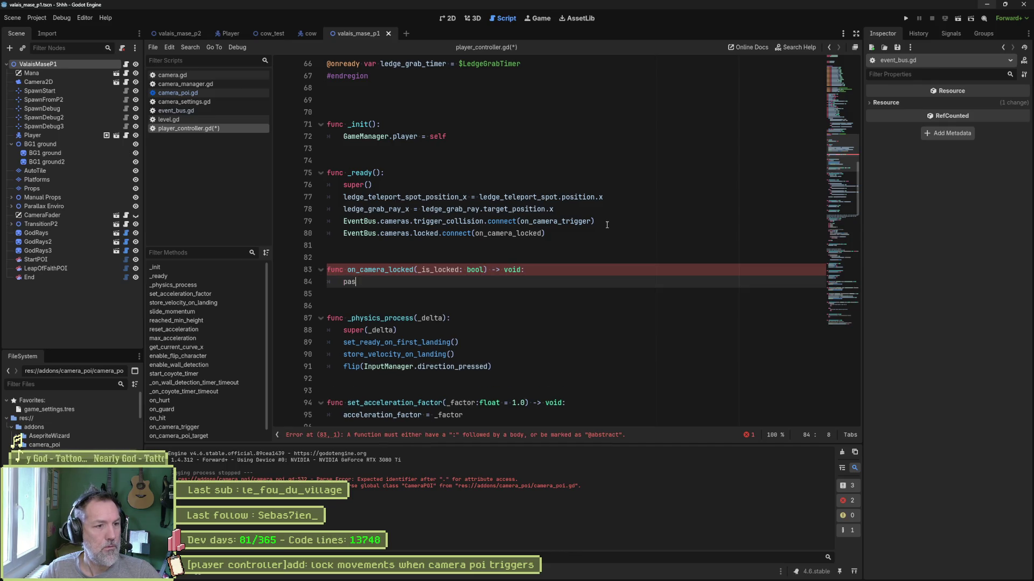
Step: Add print_debug(self, " is locked: ", _is_locked) inside on_camera_locked and save player_controller.gd
key(Up)
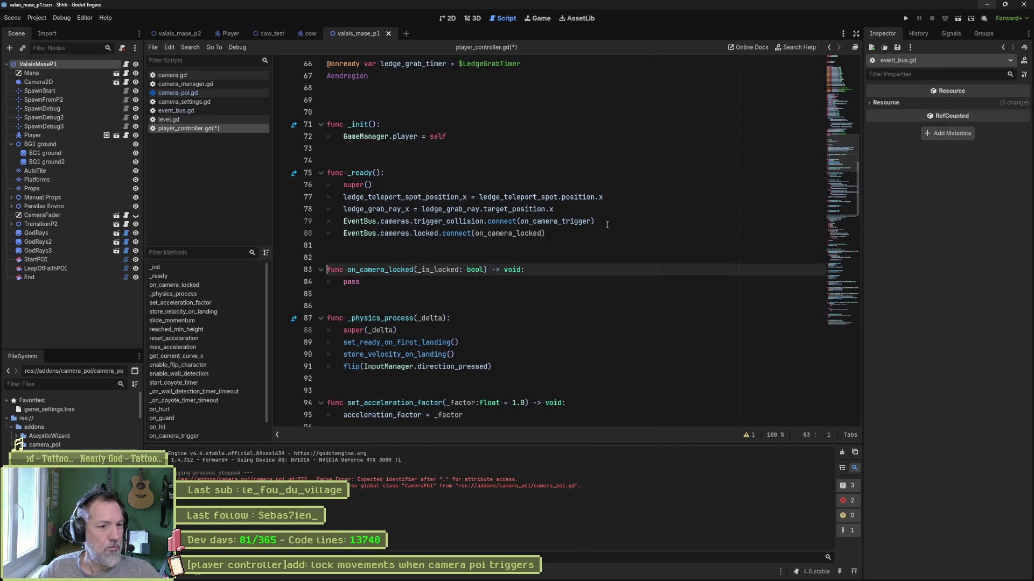
key(Return)
text(print_de)
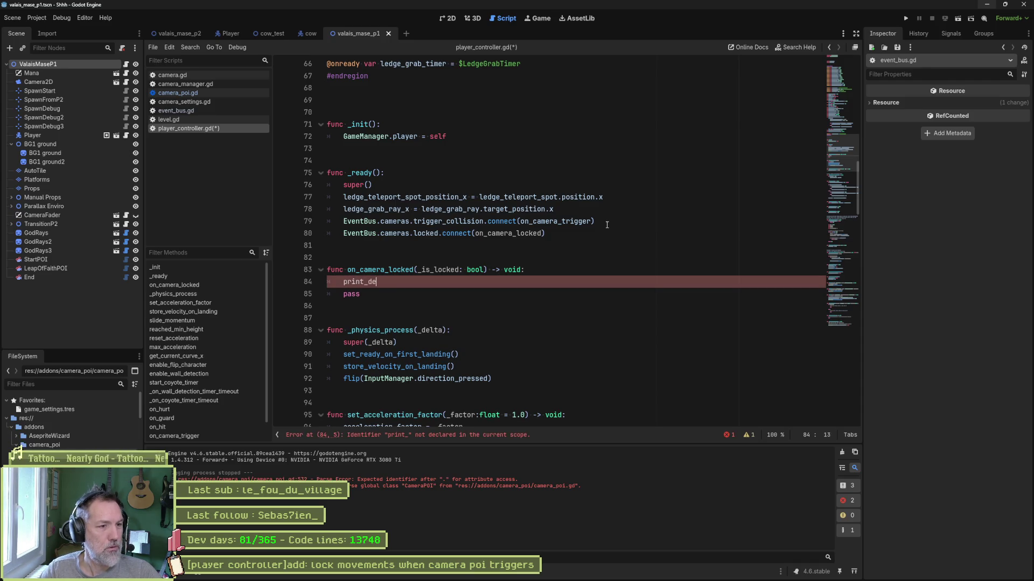
text(bug(self, " i)
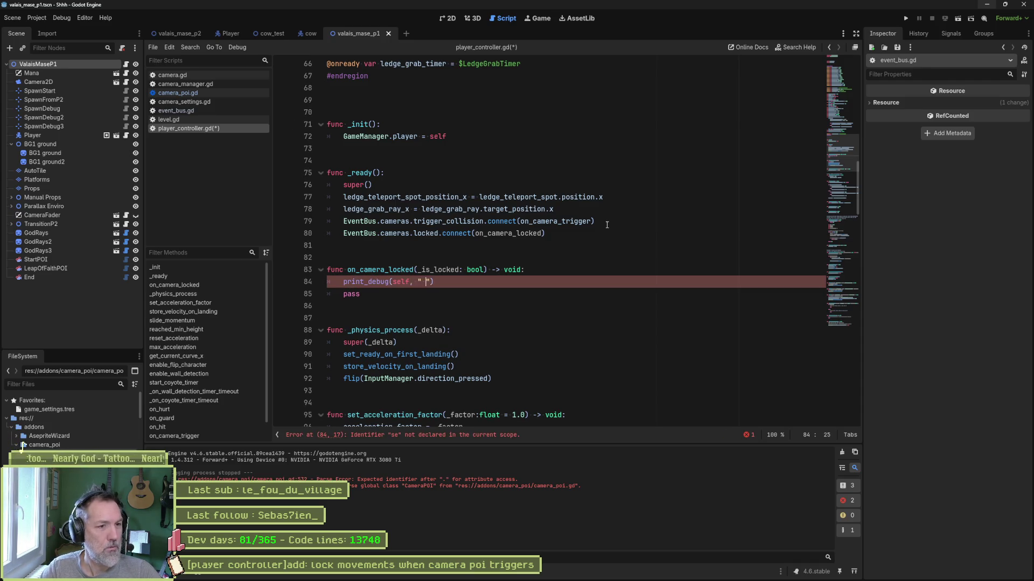
text(s locked)
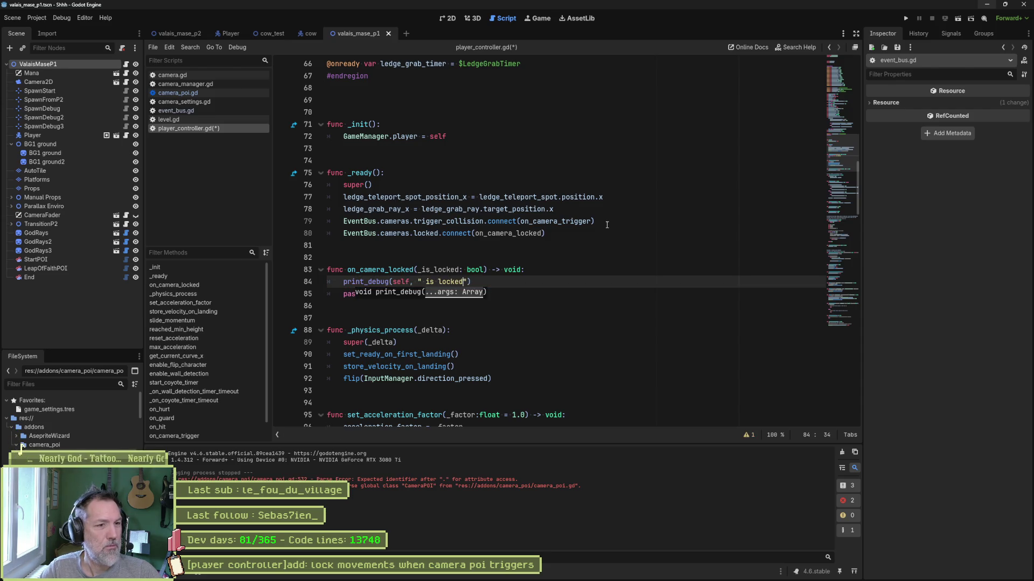
text(@ ")
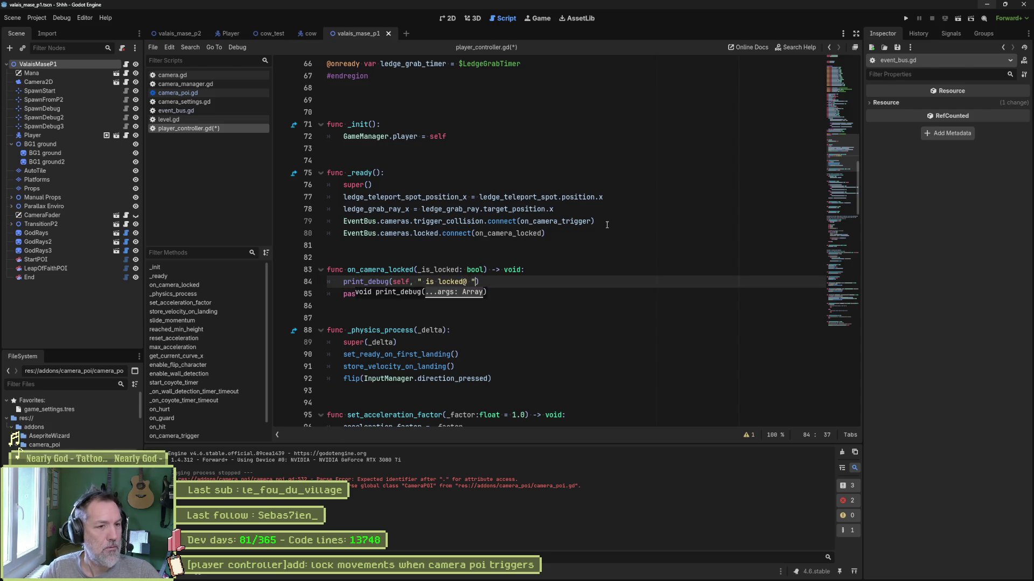
text(<)
key(BackSpace)
text(, _is)
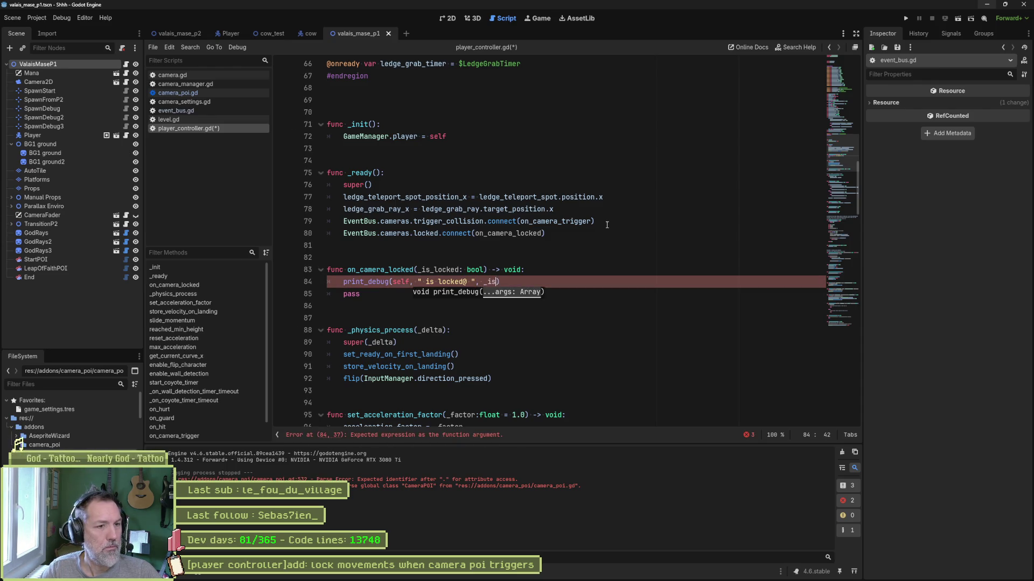
key(Return)
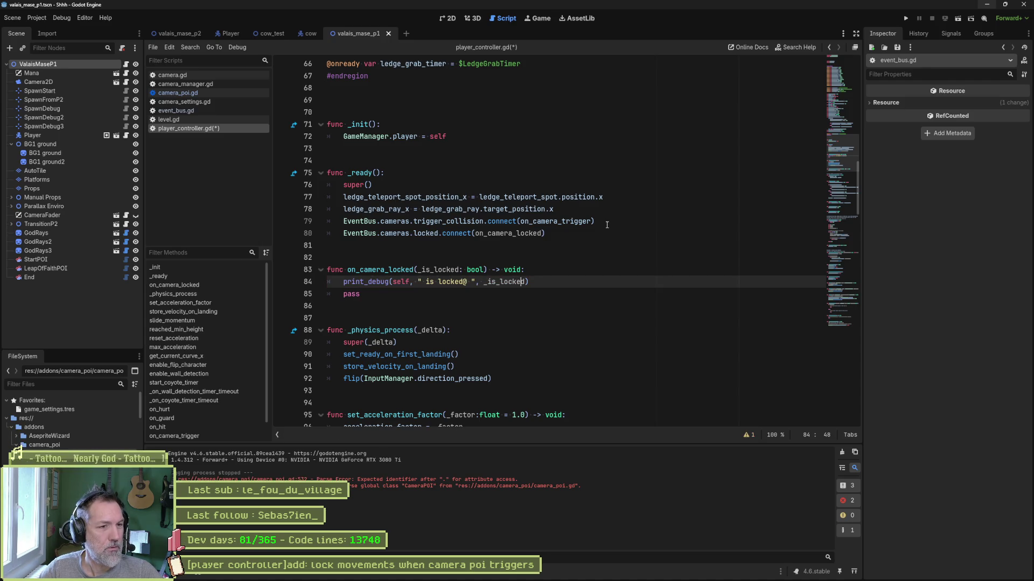
text(:)
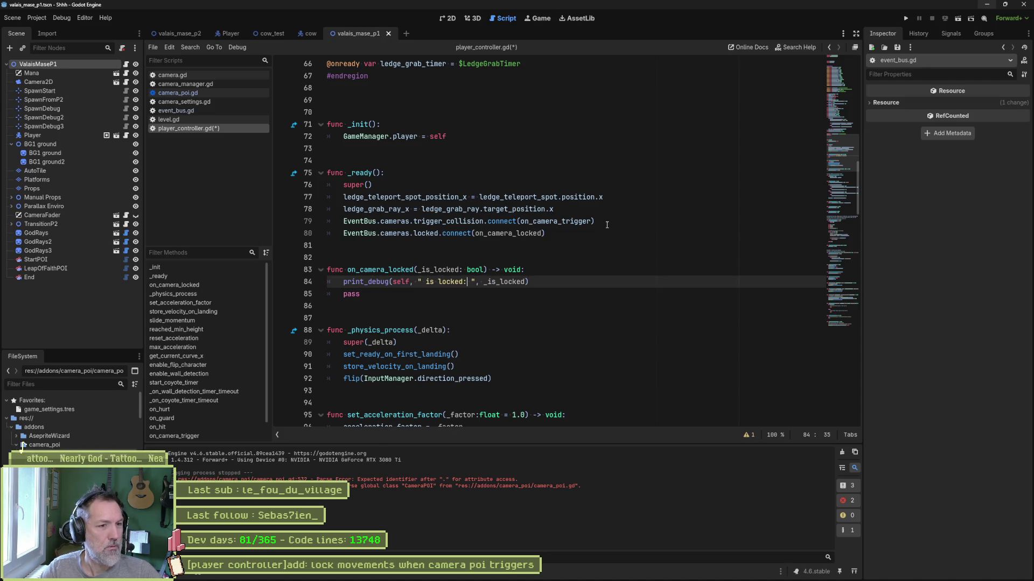
key(ctrl+s)
key(F6)
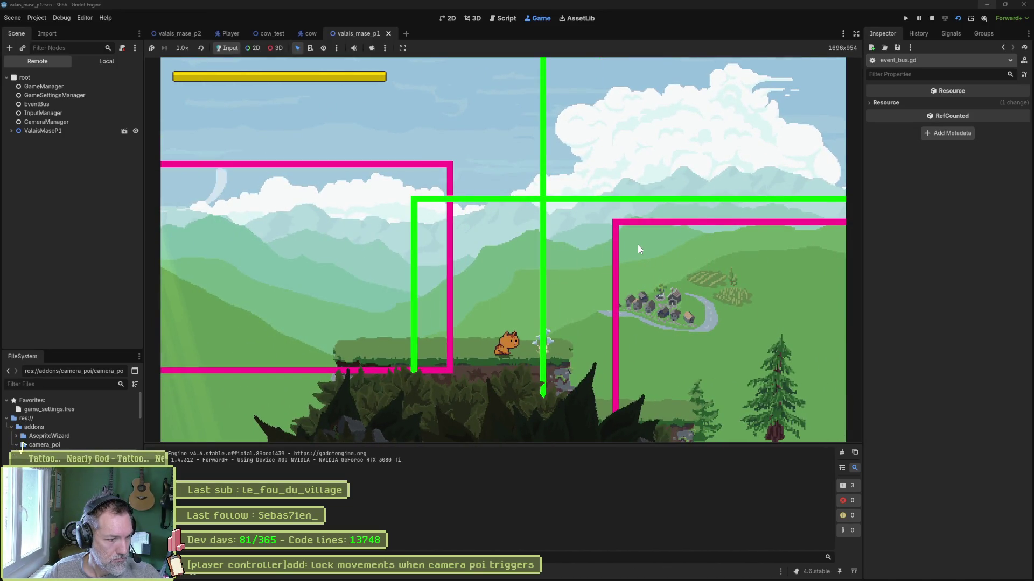
Step: Walk the cat right into the camera zone until Output shows 'is locked: true', then stop the game
key(Right)
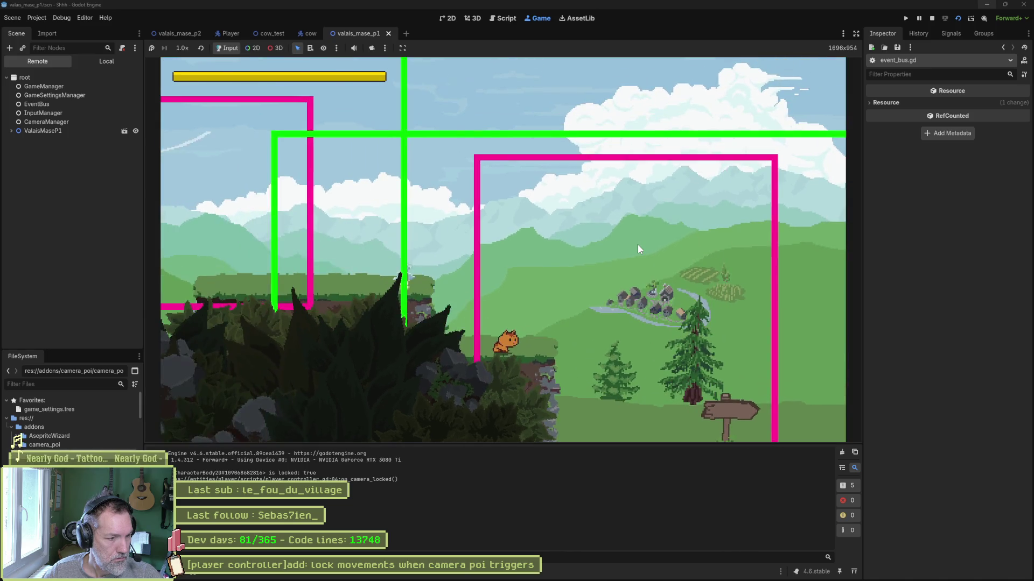
key(F8)
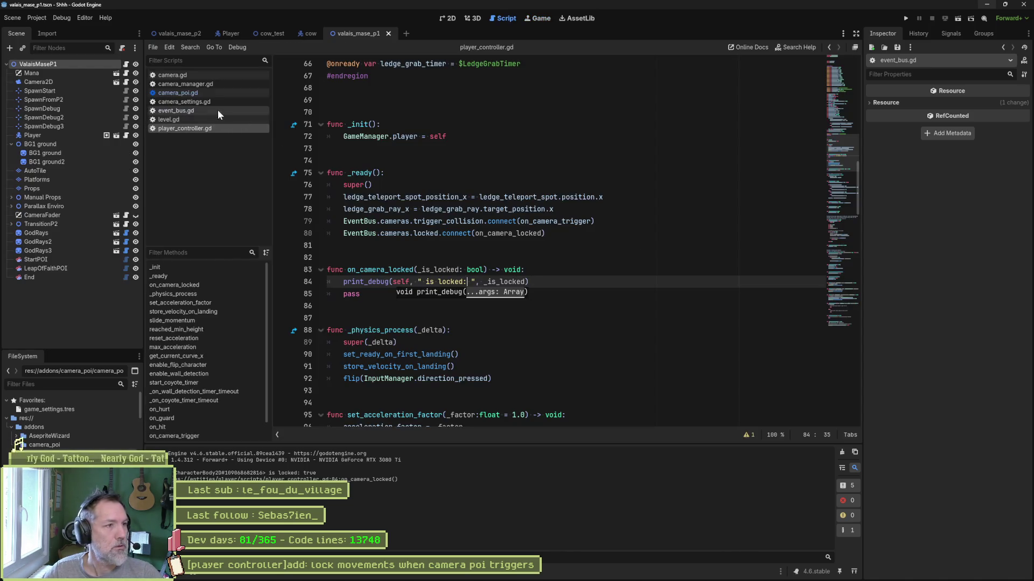
Step: In camera_poi.gd, copy the locked emit line and jump to the on_focus_timer_timeout function
click(210, 93)
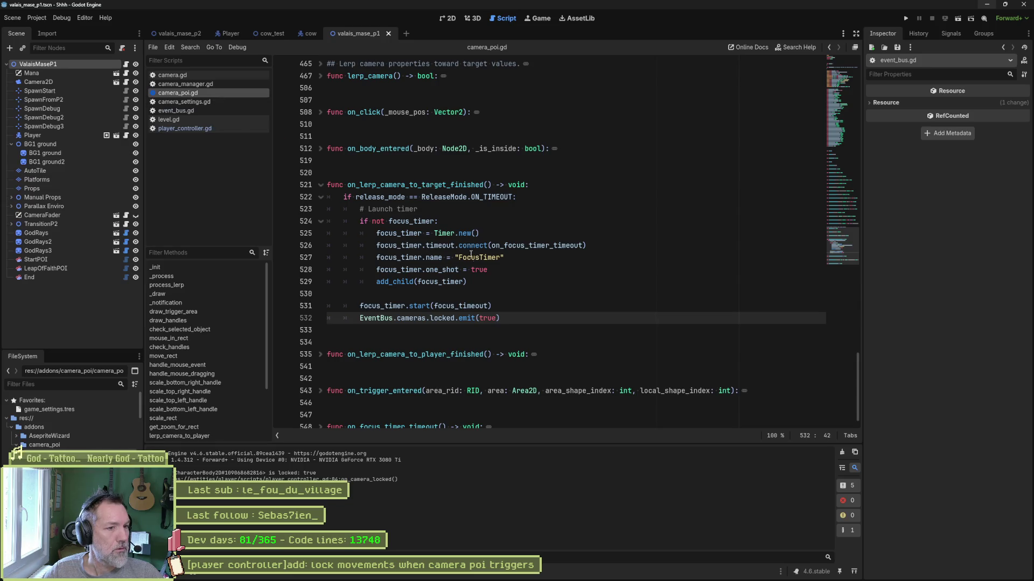
drag(510, 315, 506, 306)
key(ctrl+c)
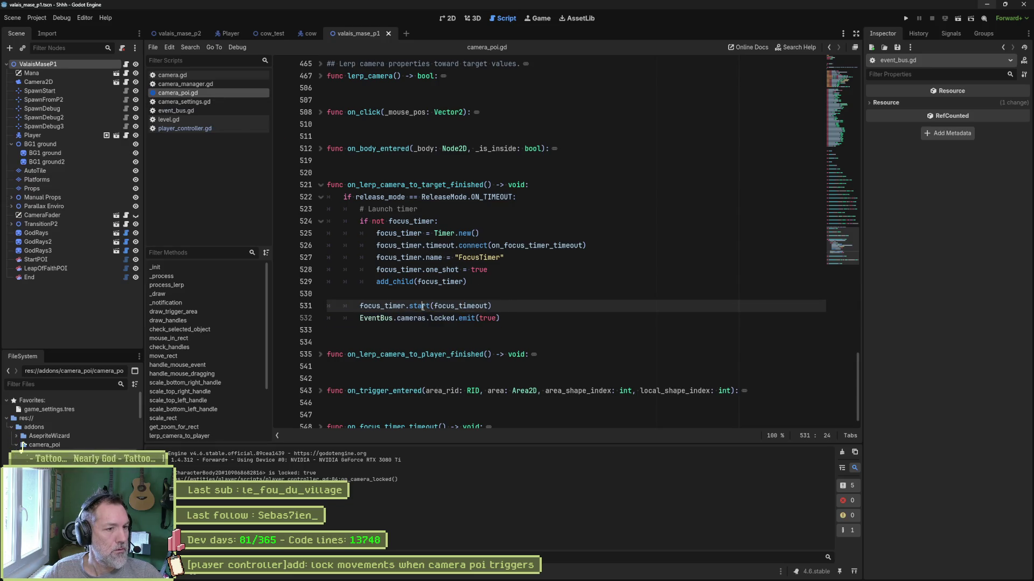
ctrl+click(463, 306)
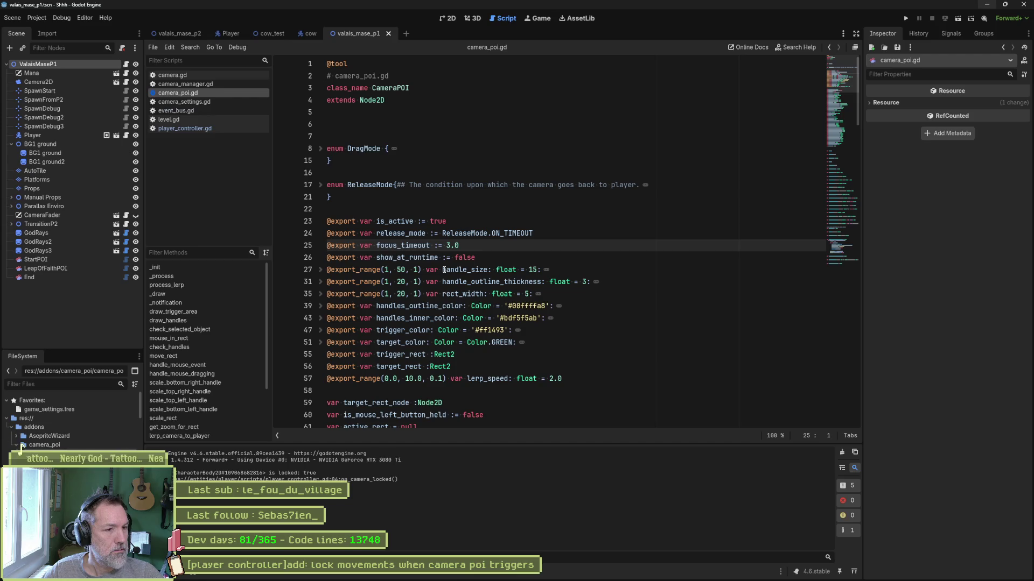
key(alt+Left)
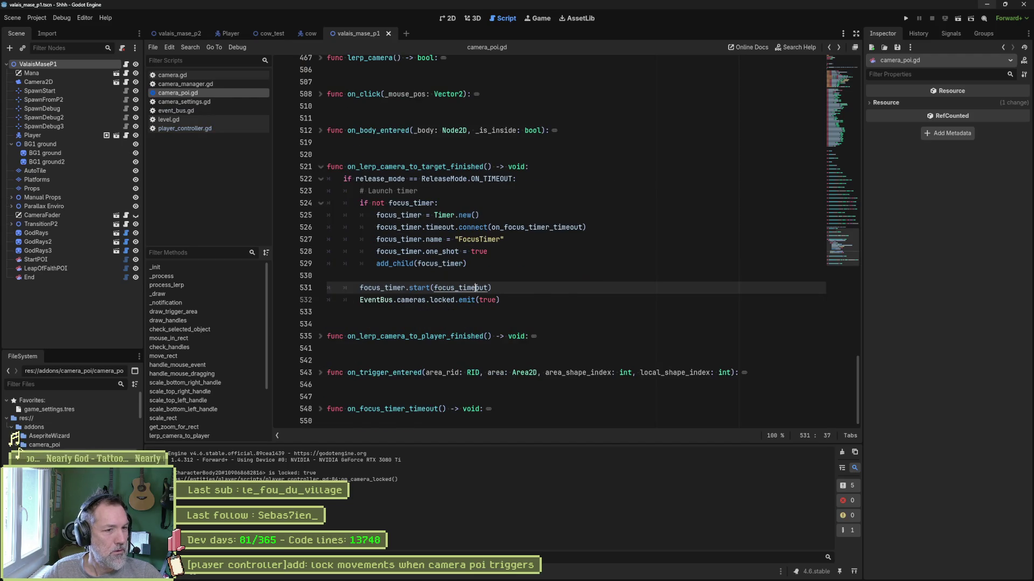
ctrl+click(477, 293)
key(alt+Left)
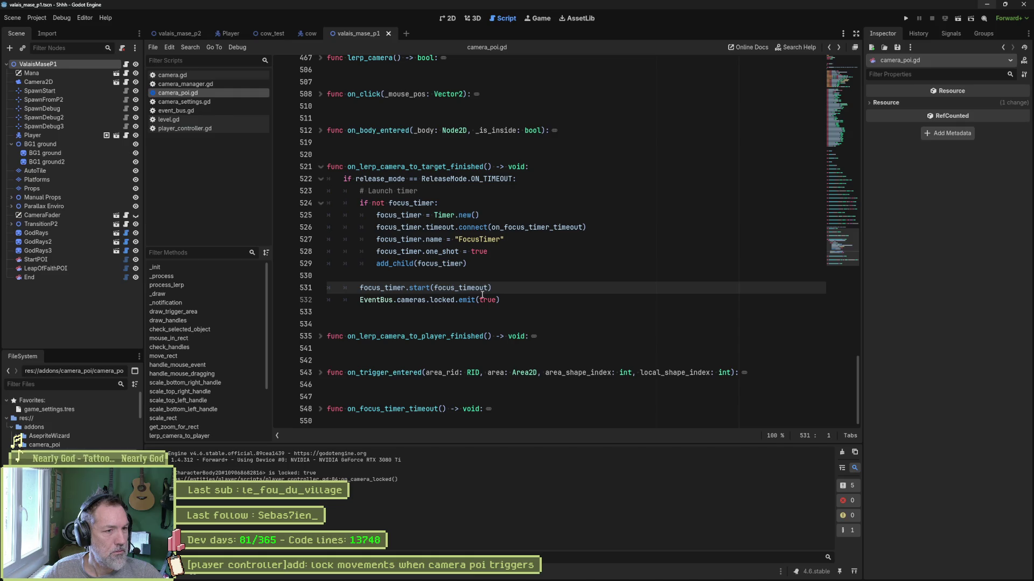
ctrl+click(533, 227)
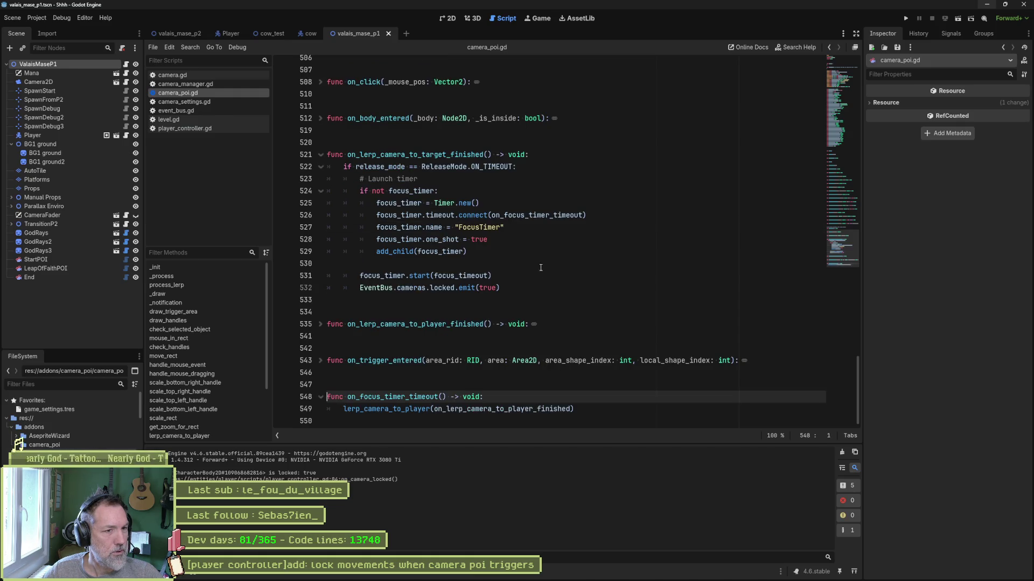
Step: Paste EventBus.cameras.locked.emit(false) under the lerp call on line 550 and save camera_poi.gd
click(593, 409)
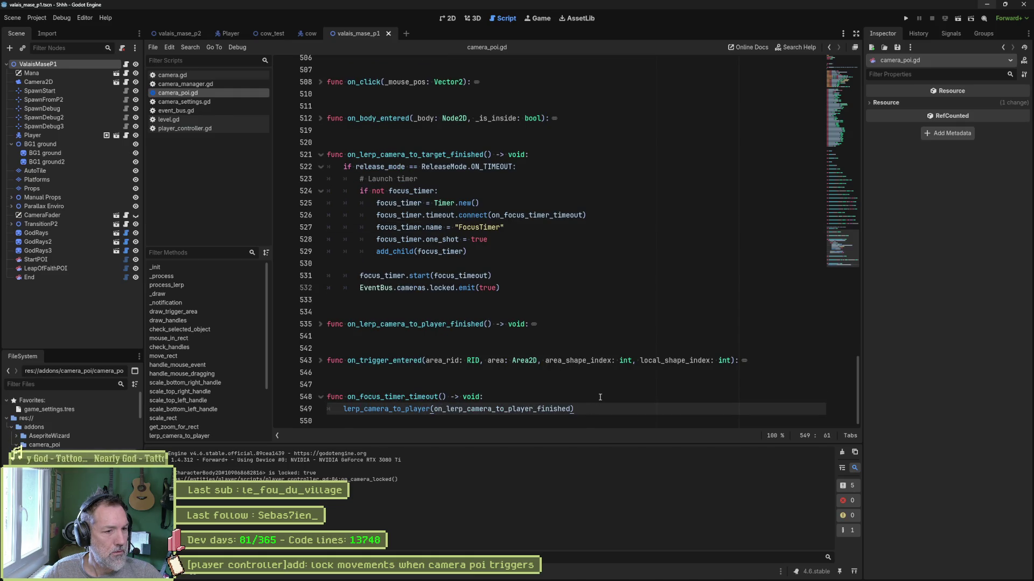
key(Return)
key(ctrl+v)
double_click(476, 415)
text(false)
key(ctrl+s)
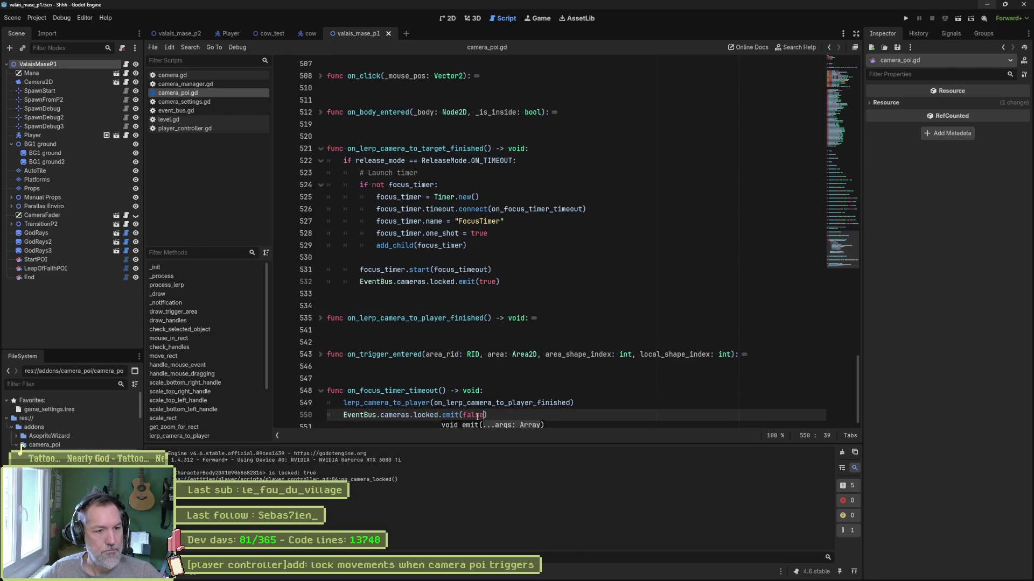
key(F6)
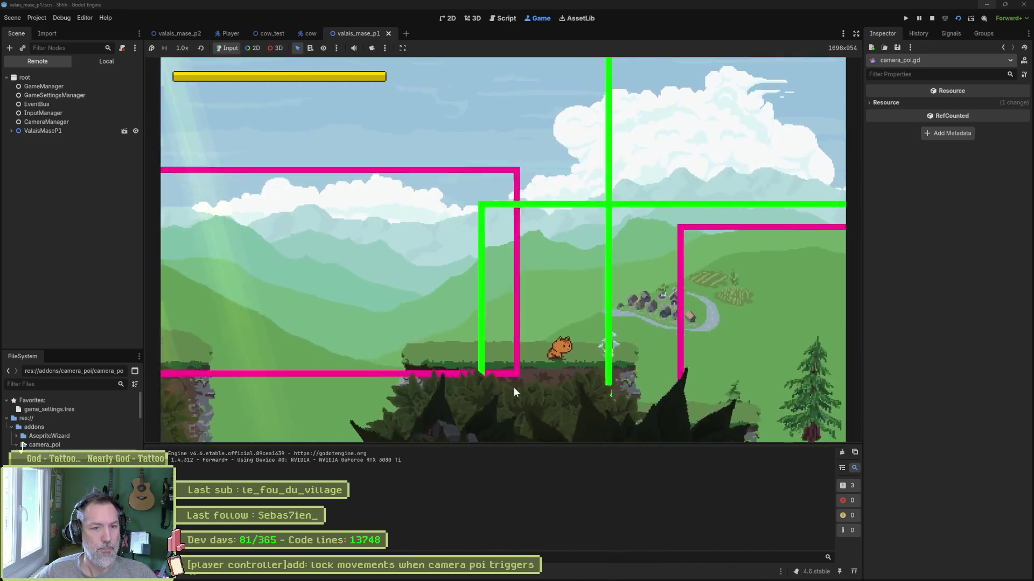
Step: Walk the cat right into a camera trigger so the output logs 'is locked: true', then stop the game
key(Right)
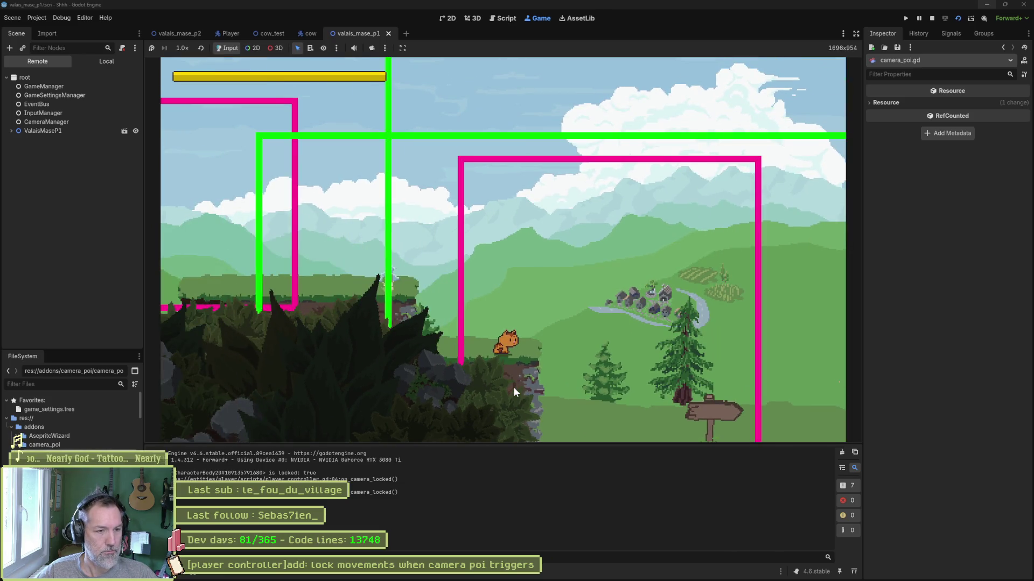
key(F8)
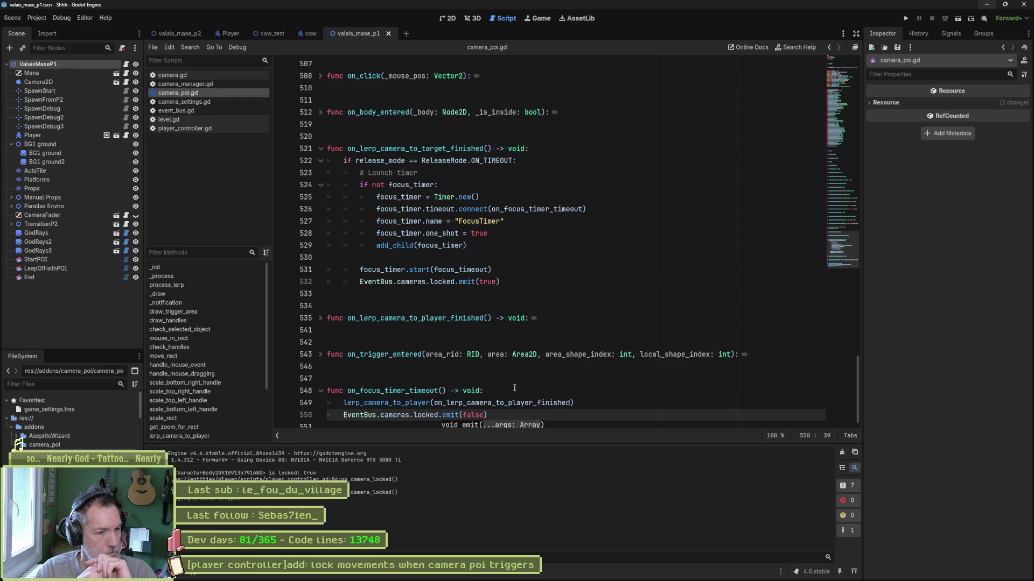
Step: Move the EventBus.cameras.locked.emit(false) line into on_lerp_camera_to_player_finished
key(Up)
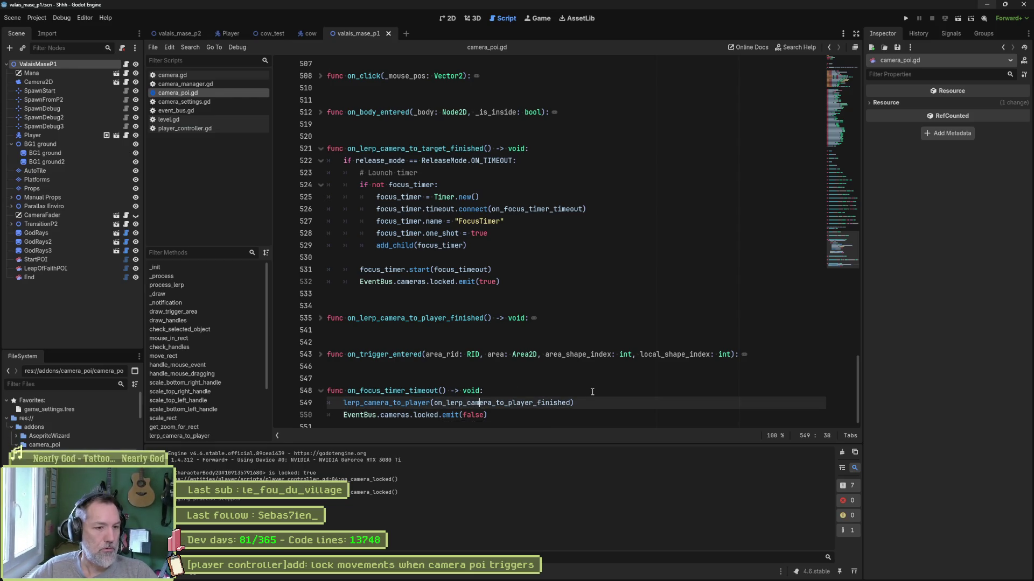
triple_click(522, 413)
key(ctrl+c)
key(BackSpace)
key(BackSpace)
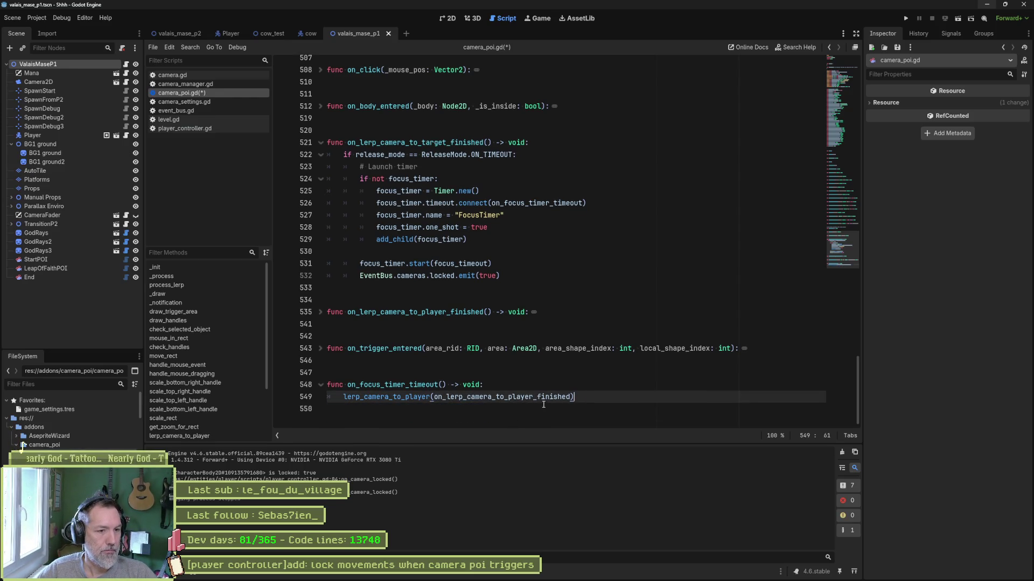
ctrl+click(541, 403)
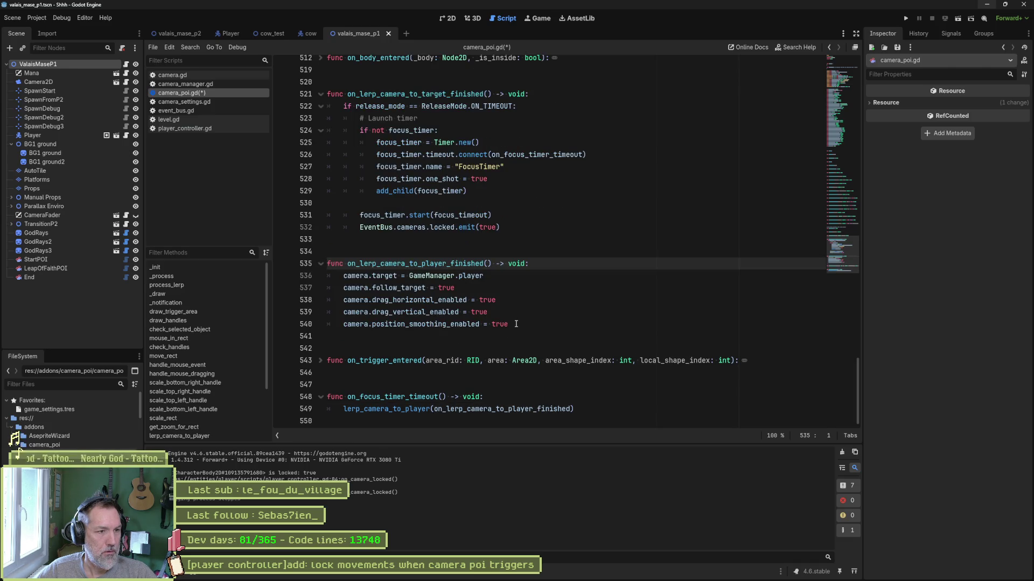
click(516, 324)
key(Return)
key(ctrl+v)
Step: Wrap the emit(false) call in 'if release_mode == ReleaseMode.ON_TIMEOUT:'
key(Up)
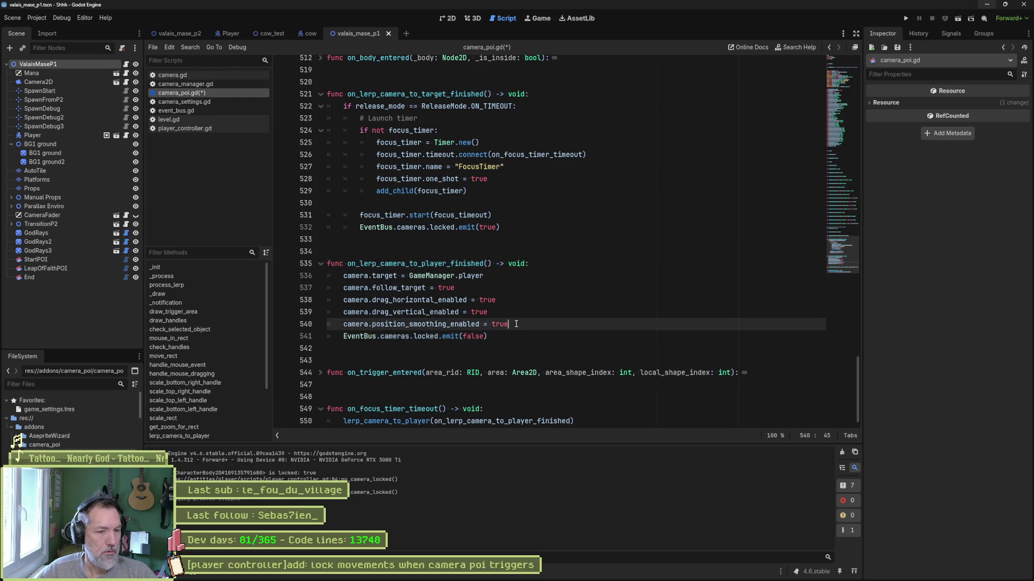
key(Return)
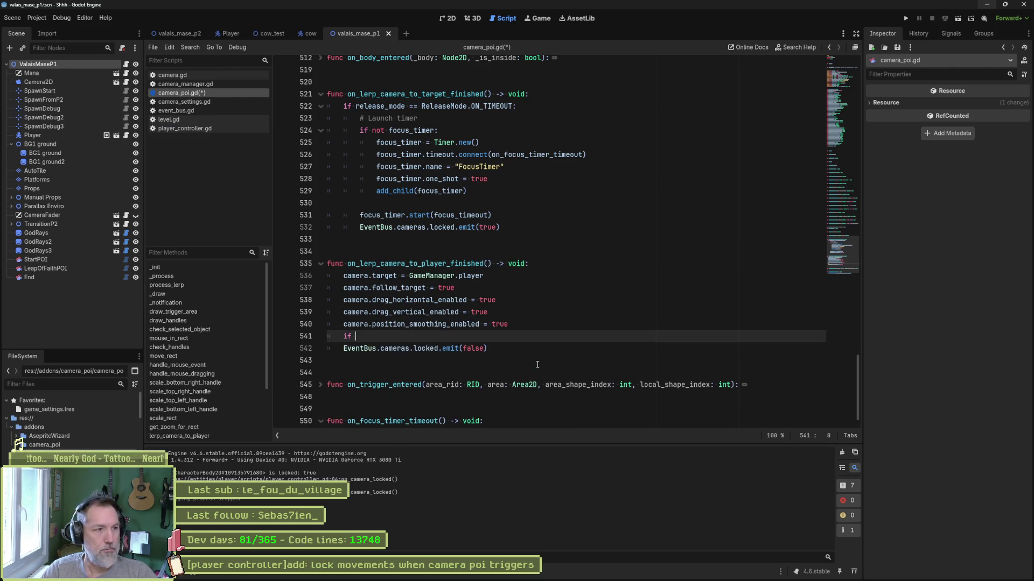
text(if )
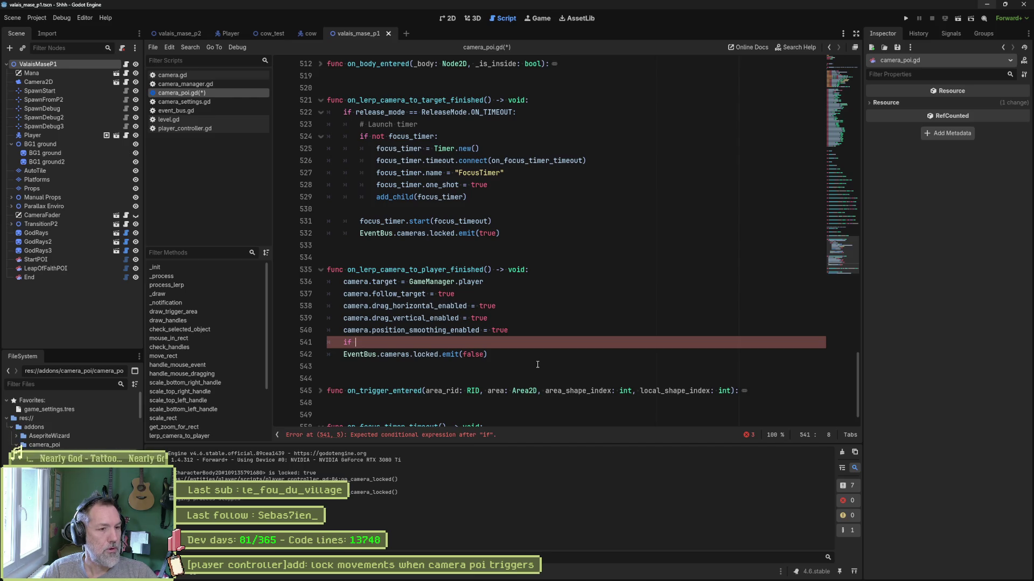
text(release_mode )
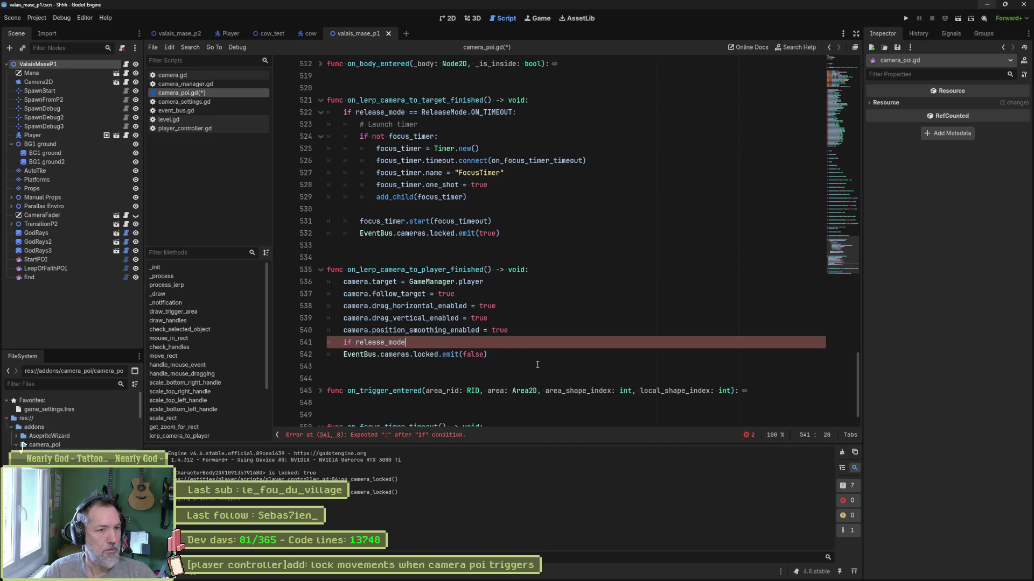
text(== ReleaseMode)
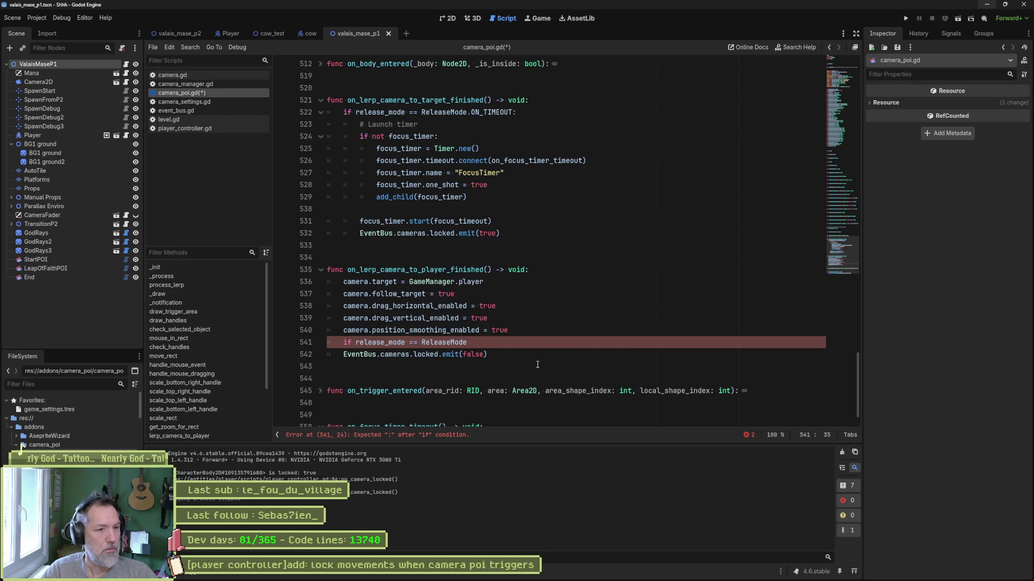
key(Down)
key(Down)
key(Return)
text(:)
key(Down)
key(Home)
key(Tab)
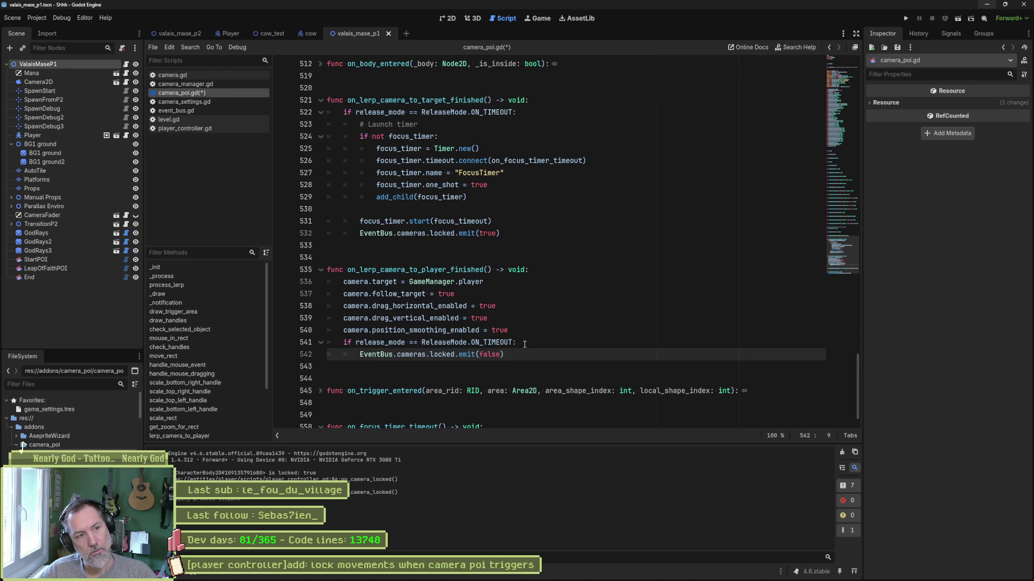
Step: Save camera_poi.gd and run the scene again with F6
mouse_move(505, 353)
mouse_down()
mouse_move(362, 355)
mouse_move(415, 348)
mouse_move(380, 356)
mouse_move(388, 317)
mouse_move(406, 342)
mouse_up()
click(406, 342)
key(ctrl+s)
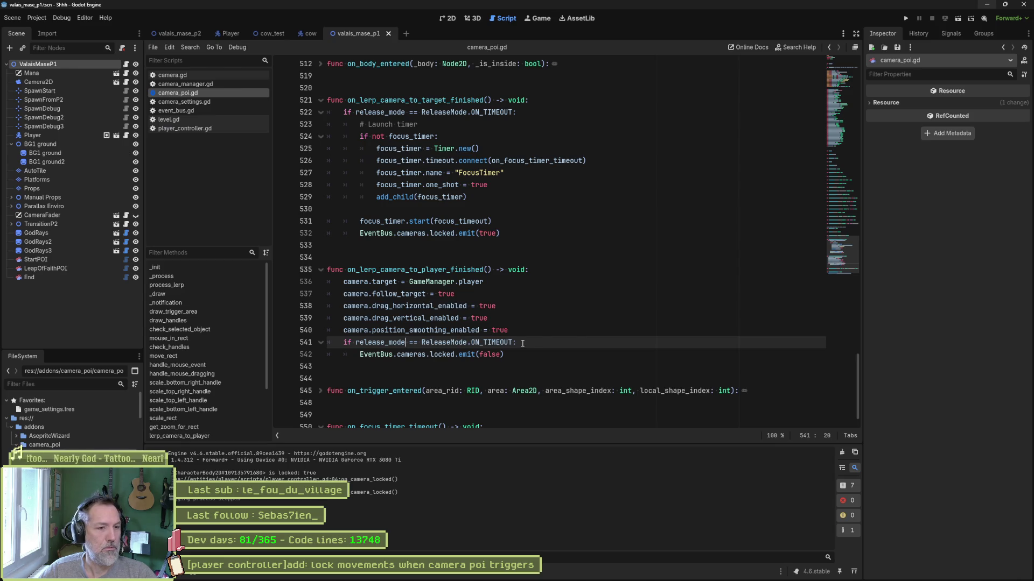
key(F6)
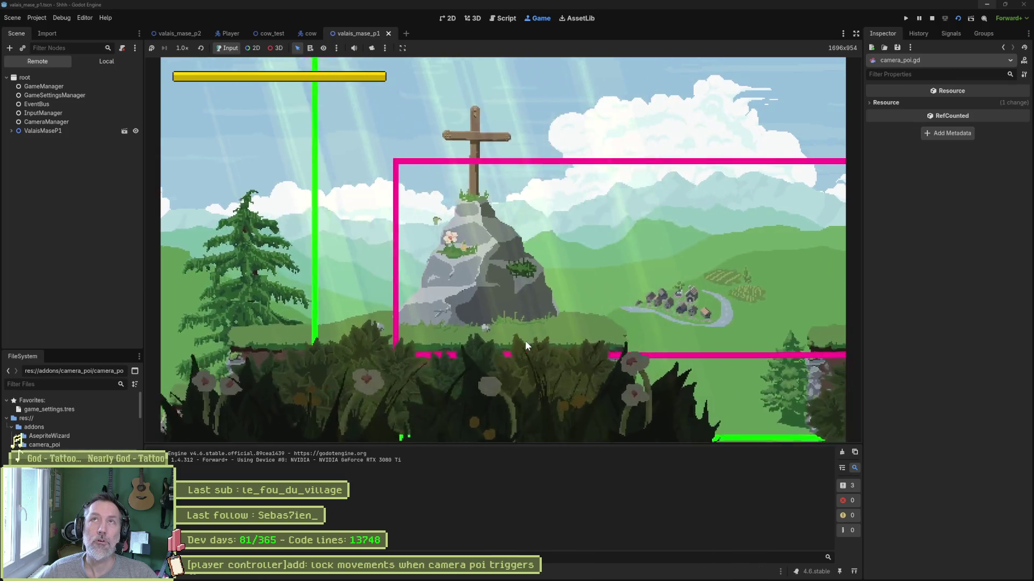
Step: Walk the cat right and back left through the camera triggers, then stop the game
key(Right)
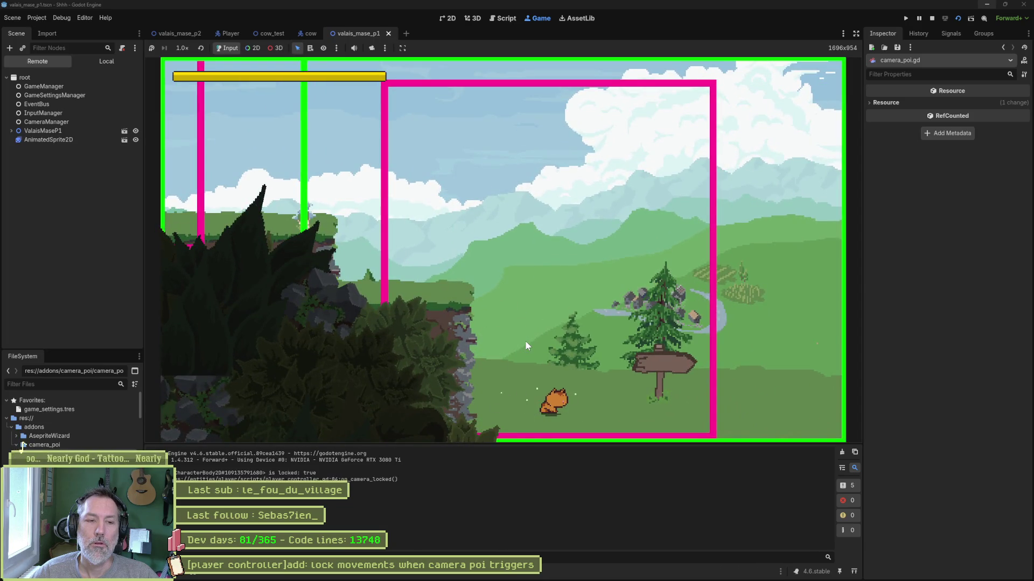
key(Left)
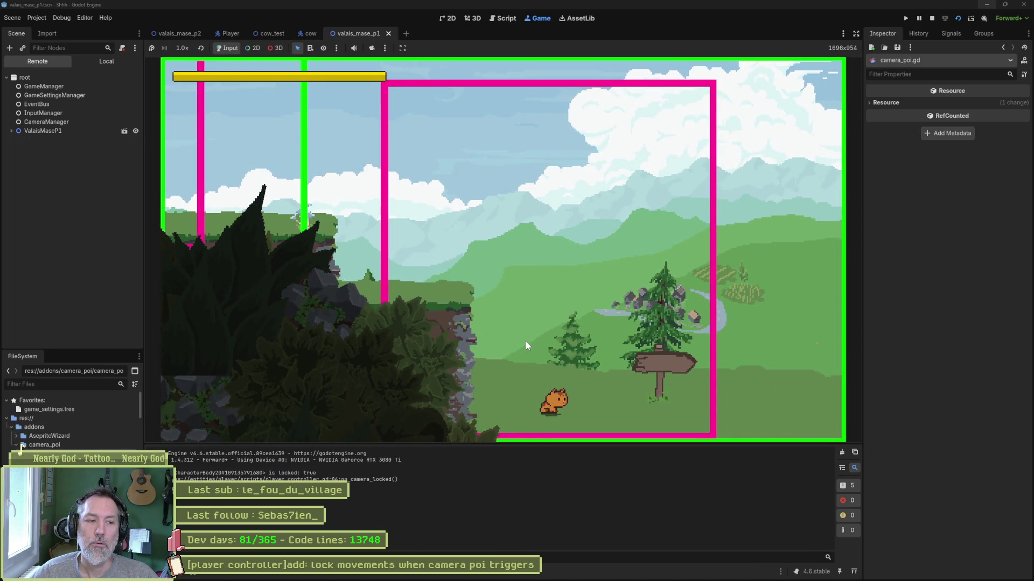
key(F8)
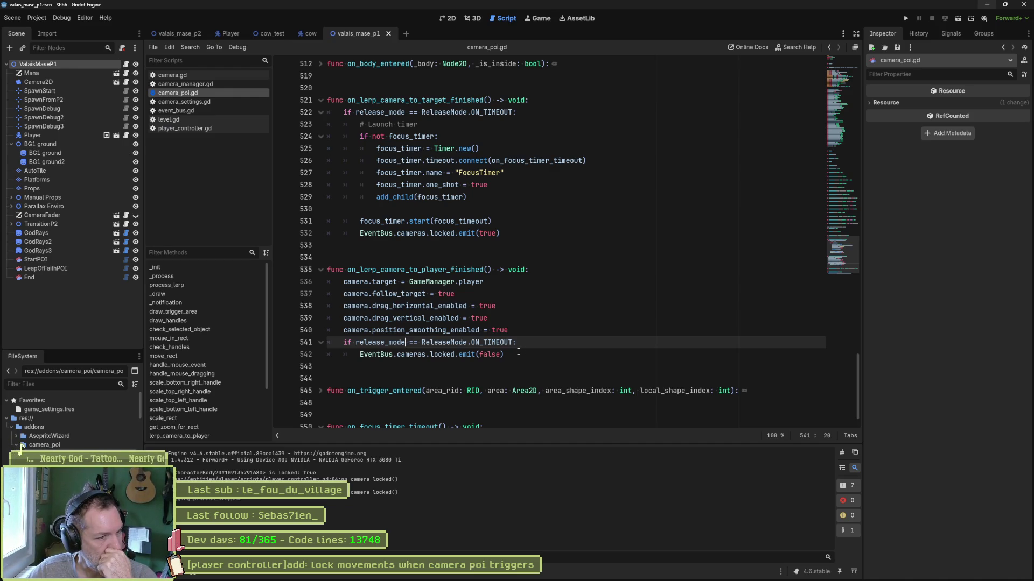
Step: In player_controller.gd, review the lock/unlock inputs TODOs in on_camera_trigger, then return to line 84
key(alt+Left)
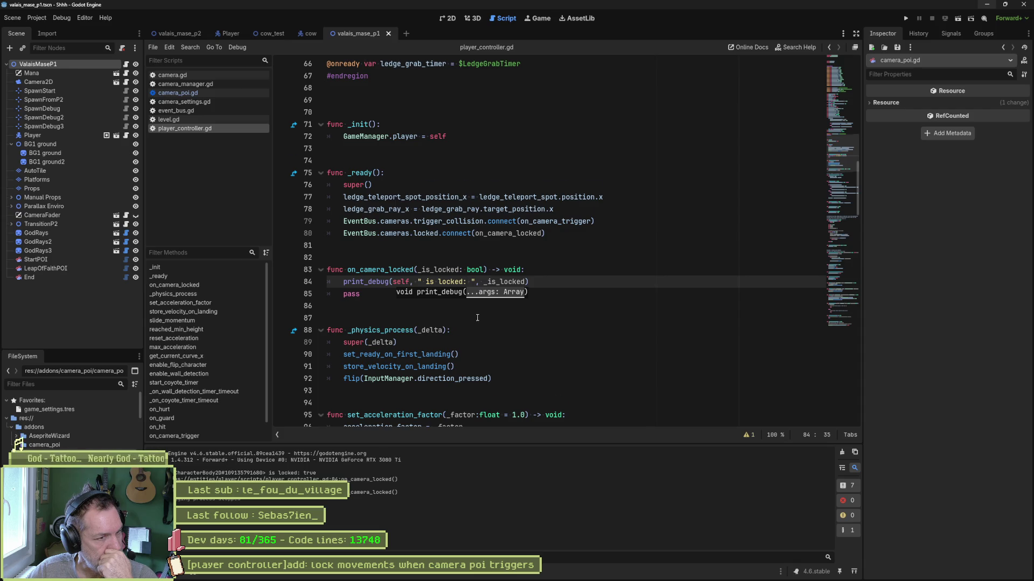
scroll(476, 317, down, 5)
mouse_move(825, 183)
mouse_down()
mouse_move(838, 218)
mouse_move(826, 316)
mouse_up()
click(415, 203)
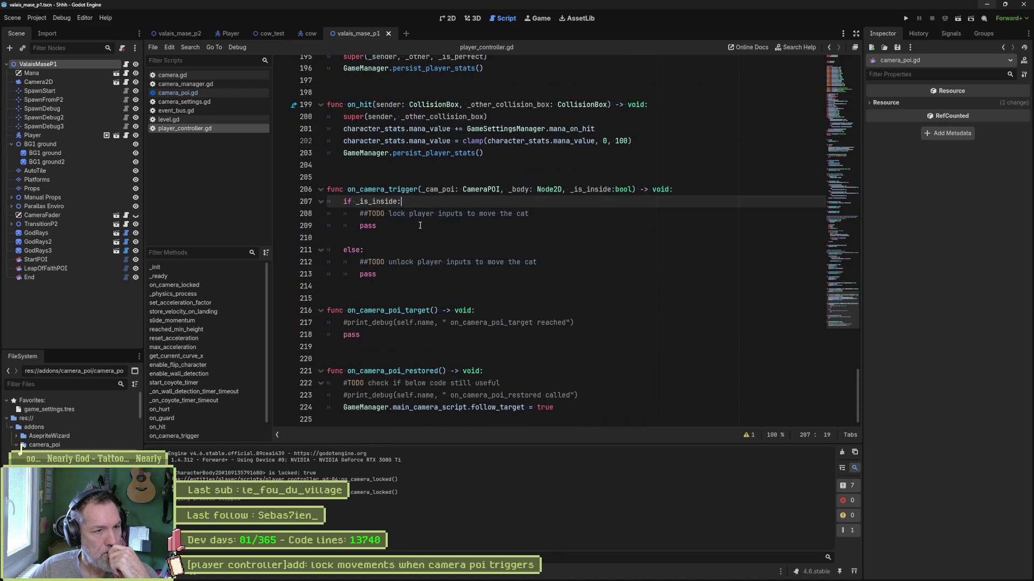
click(473, 262)
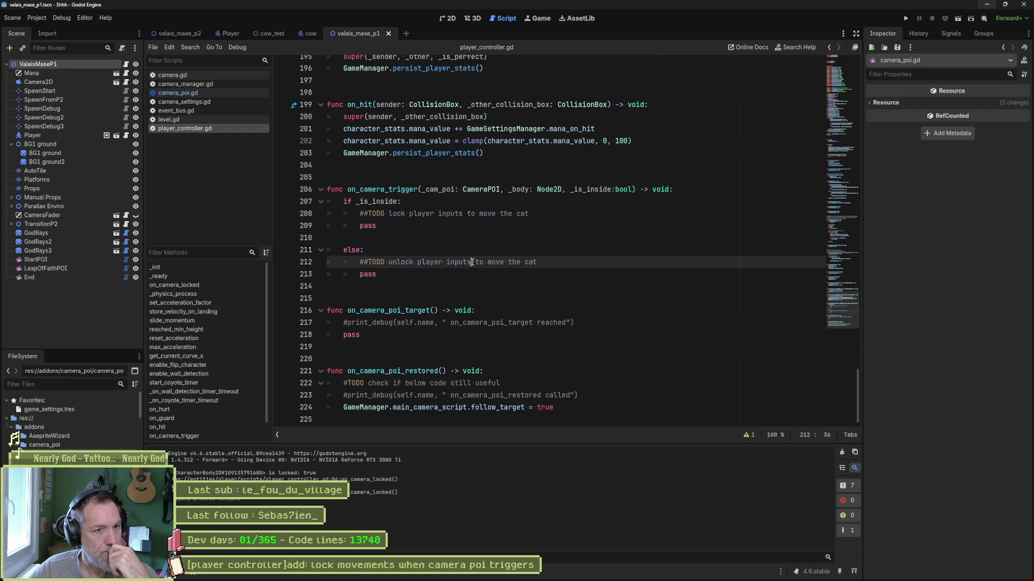
mouse_move(837, 280)
mouse_down()
mouse_move(831, 140)
mouse_move(834, 161)
mouse_up()
click(536, 165)
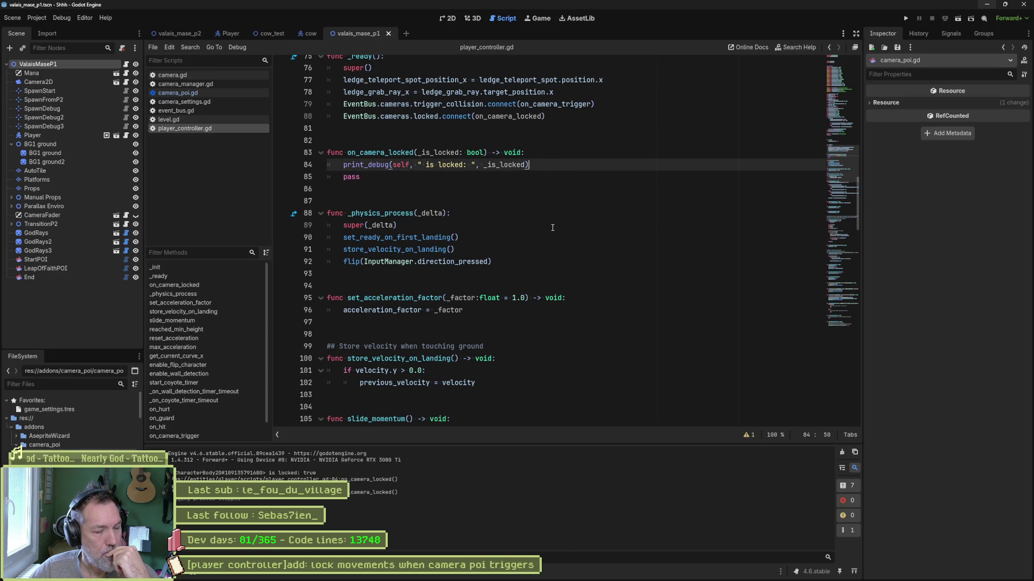
Step: After print_debug, add 'if _is_locked:' with pass and an 'else:' line
key(Return)
text(if _is)
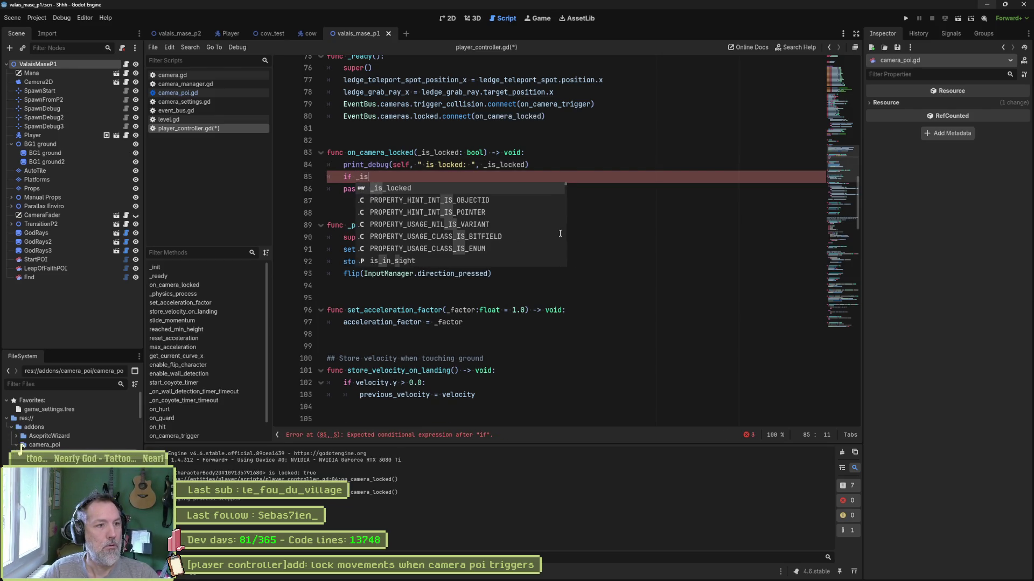
key(Return)
key(Return)
text(pass)
key(Return)
text(else:)
Step: Indent pass under the else branch and open a new line inside the if branch
key(Up)
key(Up)
key(Up)
key(Tab)
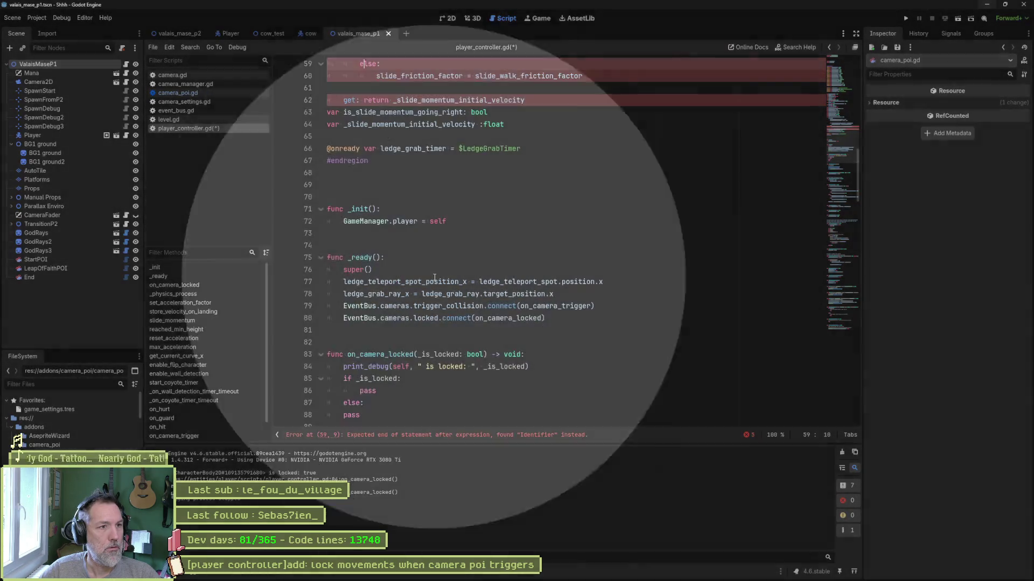
key(ctrl+z)
click(341, 415)
key(Tab)
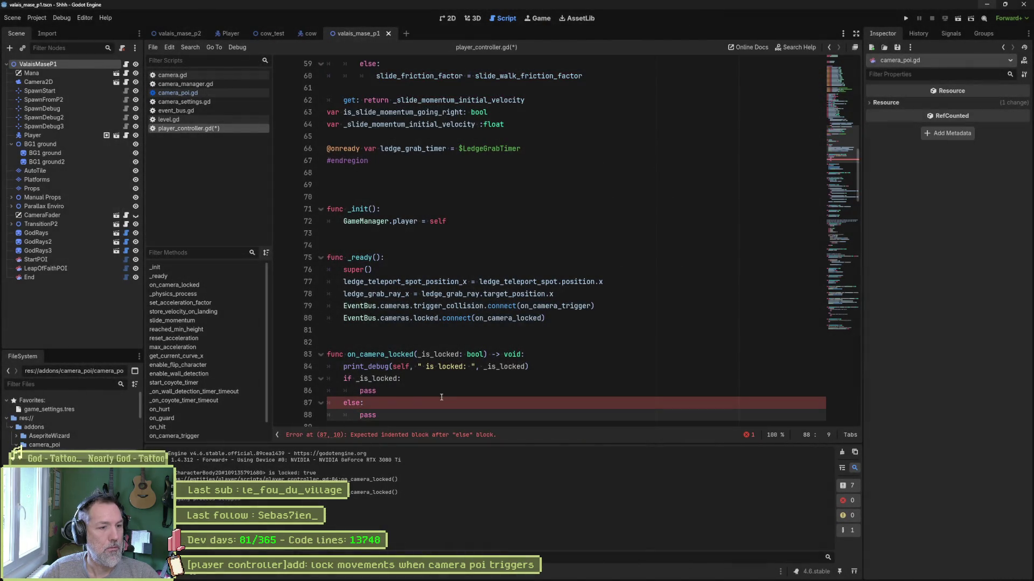
scroll(564, 367, down, 3)
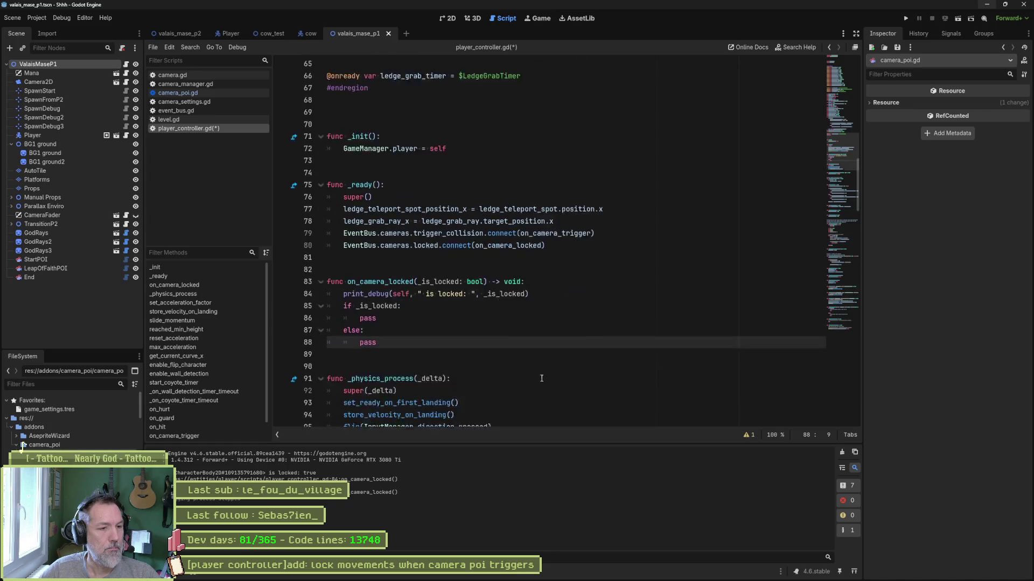
click(487, 271)
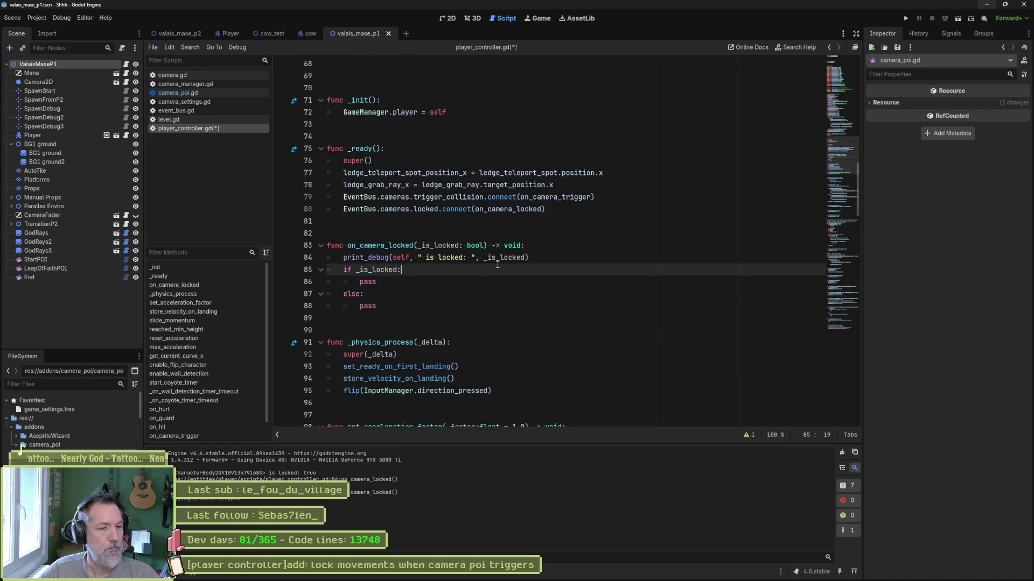
key(Return)
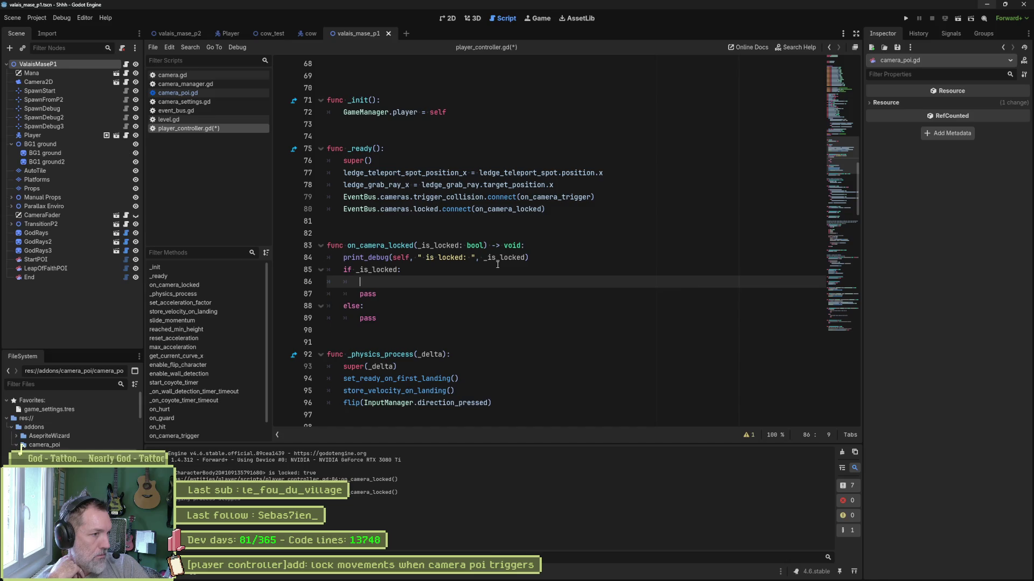
Step: Go from the player's _physics_process to the overridden one in character_controller.gd
click(191, 295)
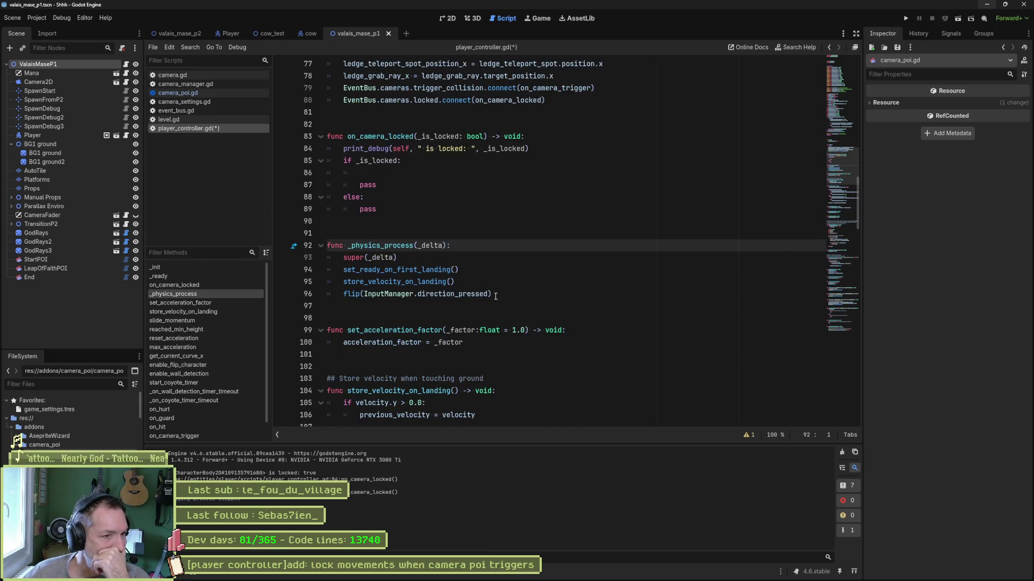
click(295, 247)
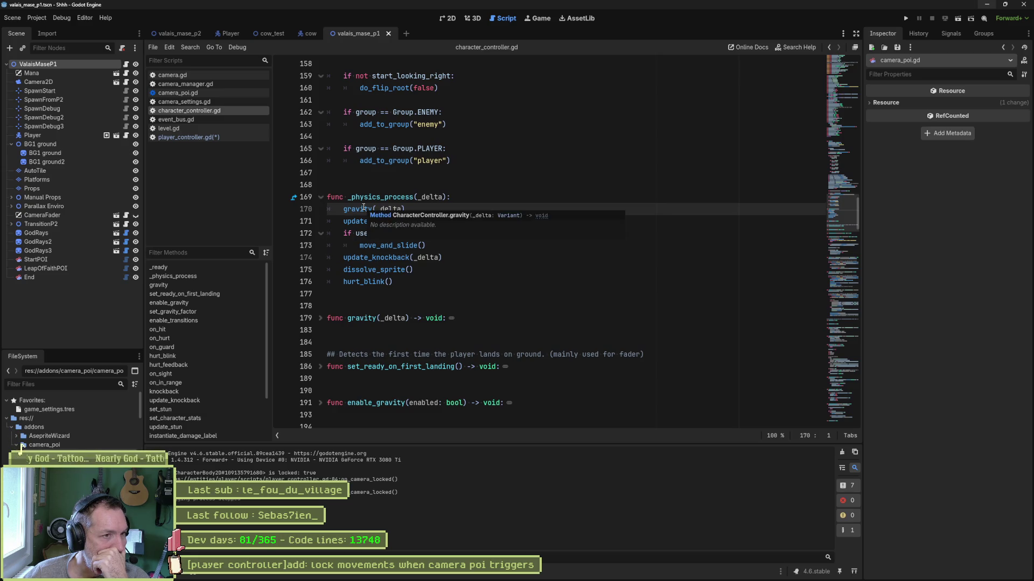
scroll(447, 242, up, 7)
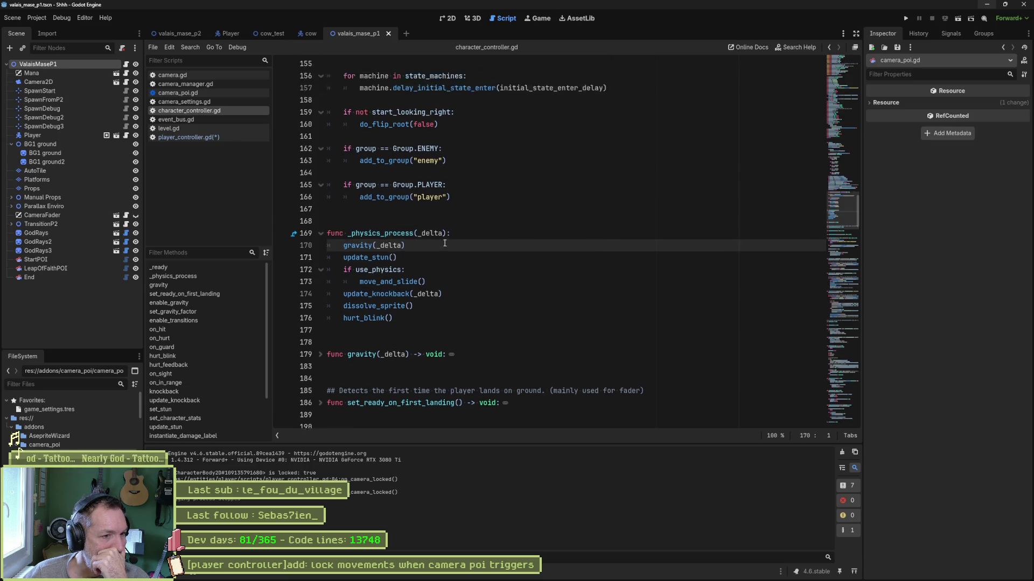
scroll(450, 239, up, 4)
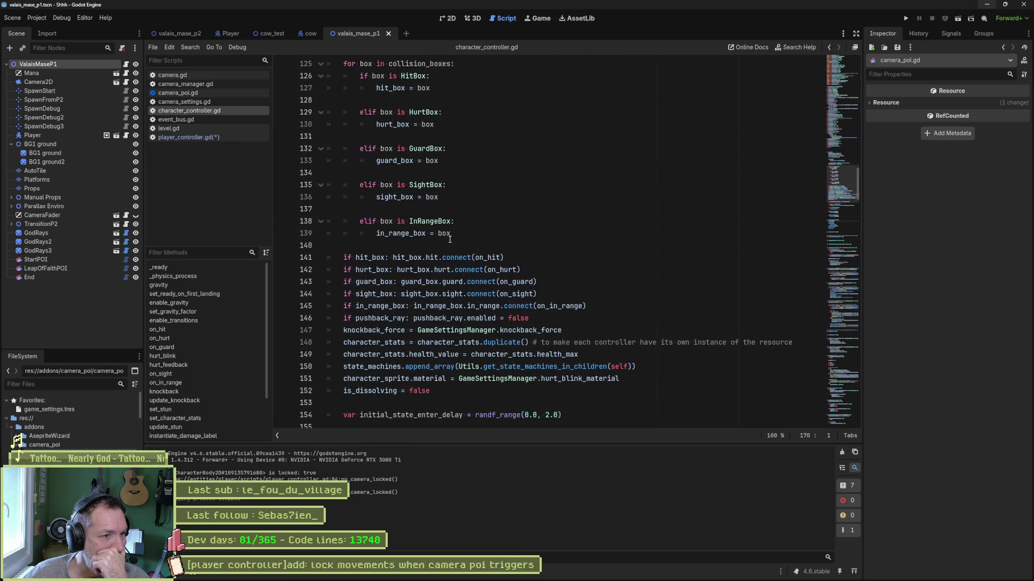
scroll(450, 239, up, 5)
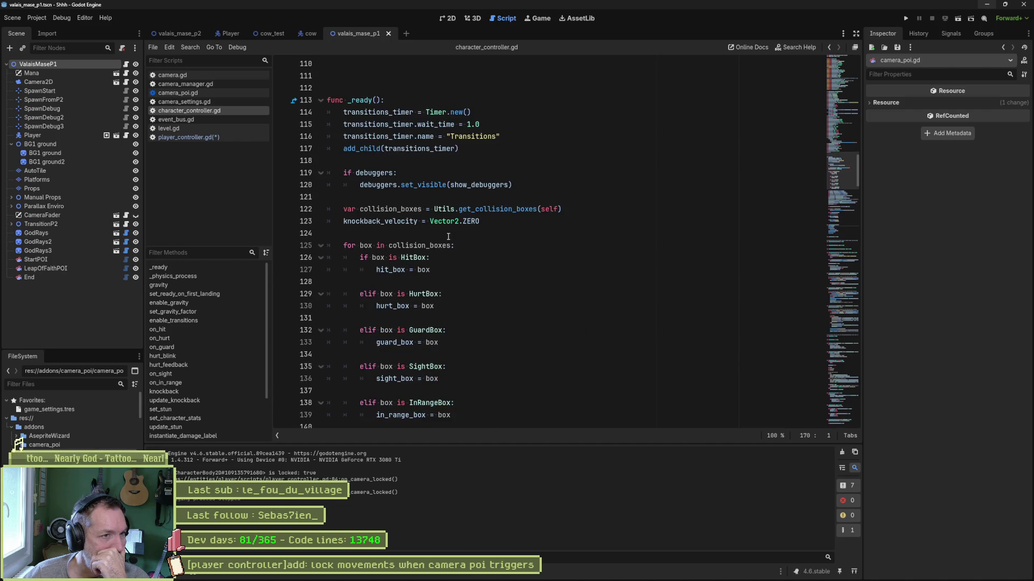
scroll(450, 241, down, 18)
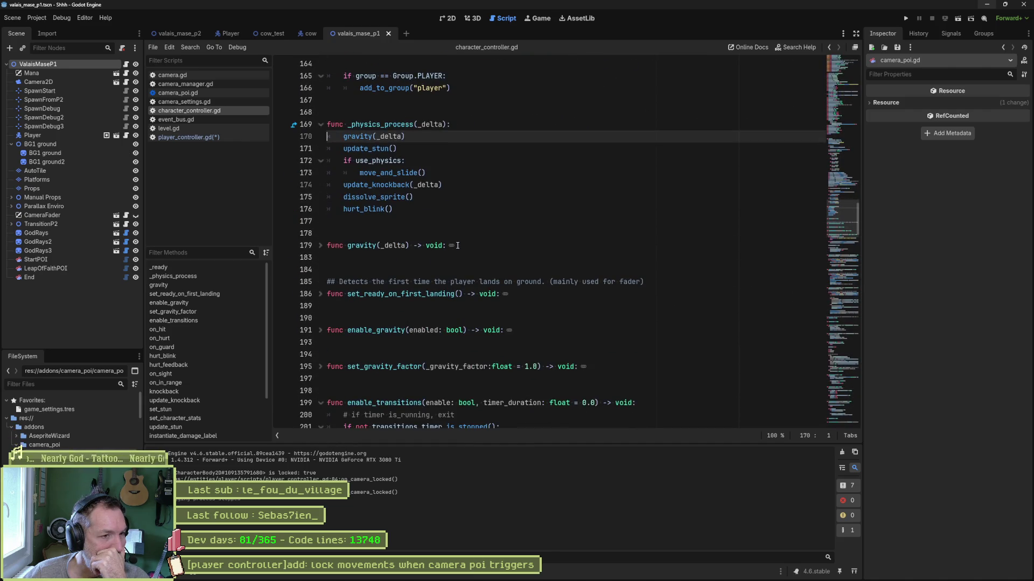
click(294, 124)
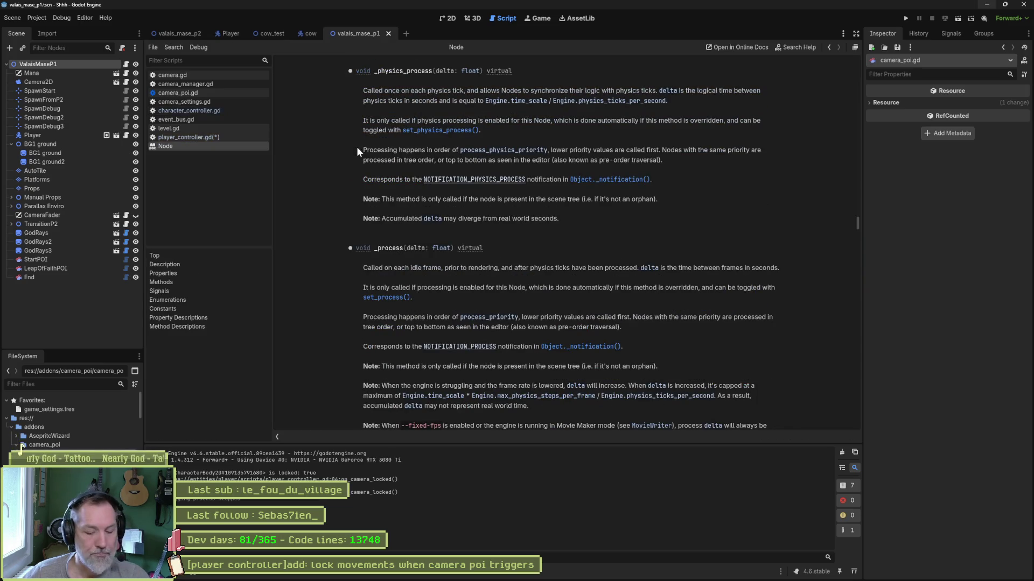
key(ctrl+w)
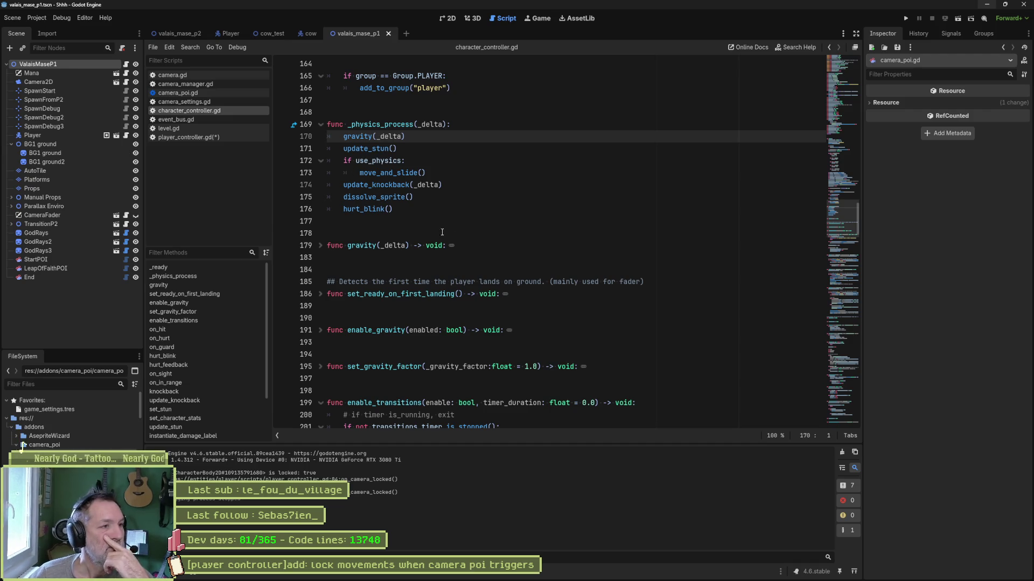
key(shift+alt+o)
text(int)
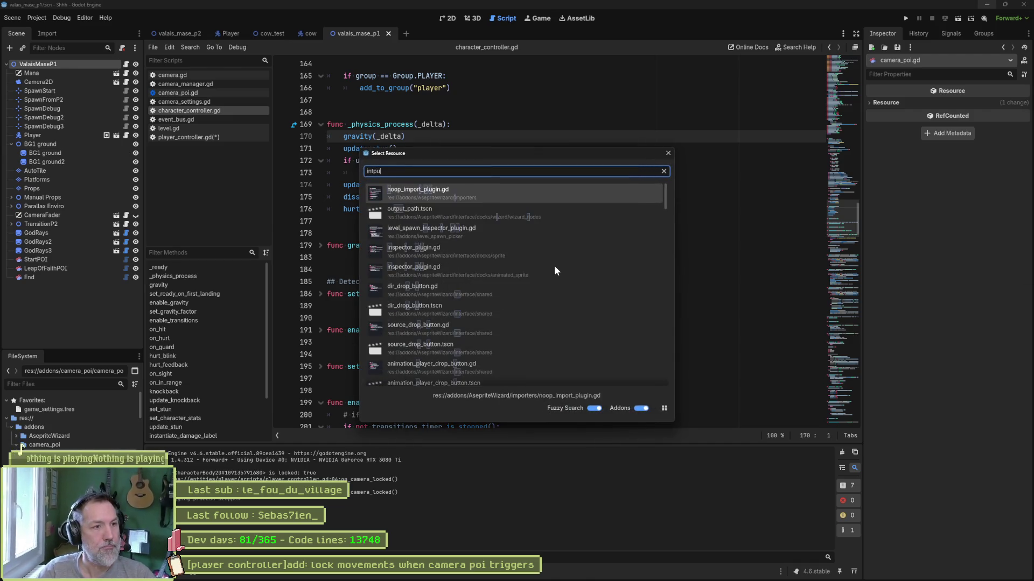
text(put_m)
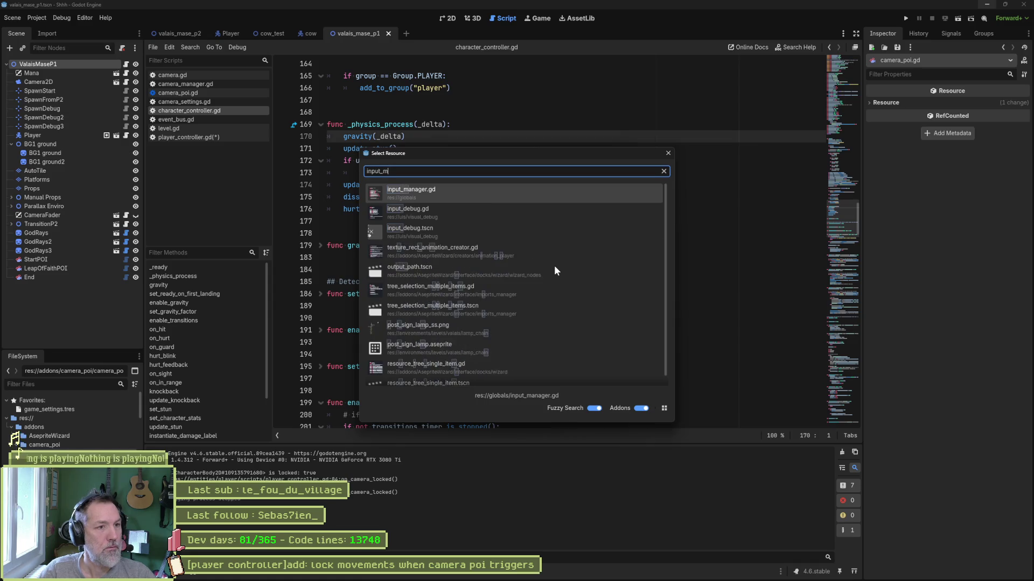
Step: Open input_manager.gd, fold all functions, and place the cursor below the variable declarations
key(Return)
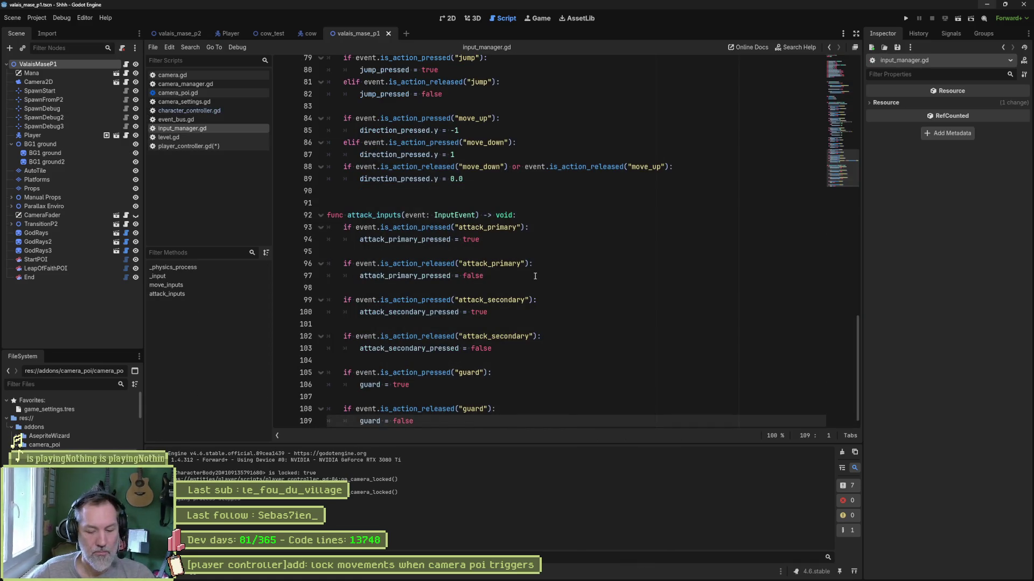
key(alt+f)
scroll(421, 262, up, 5)
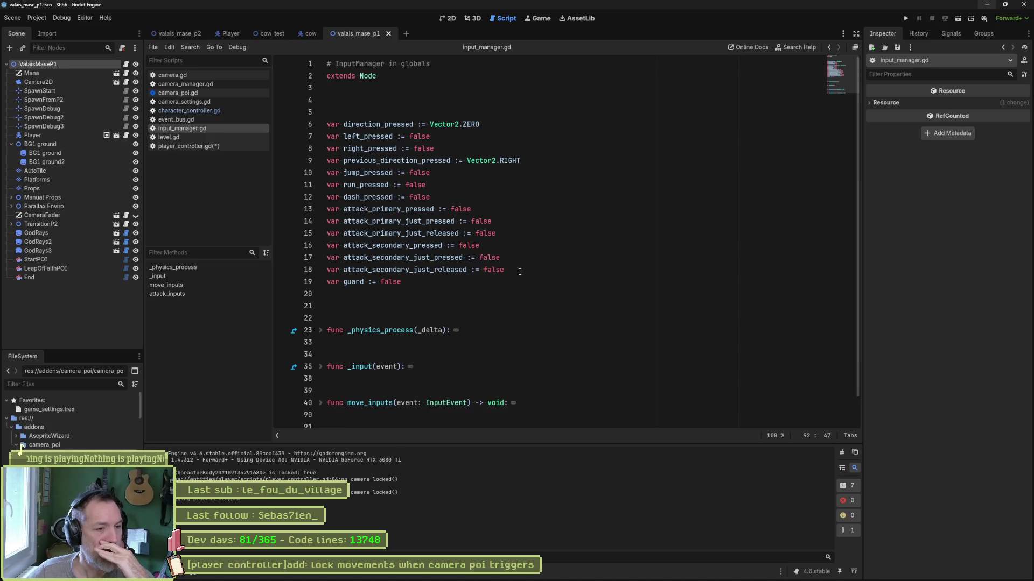
scroll(519, 272, down, 1)
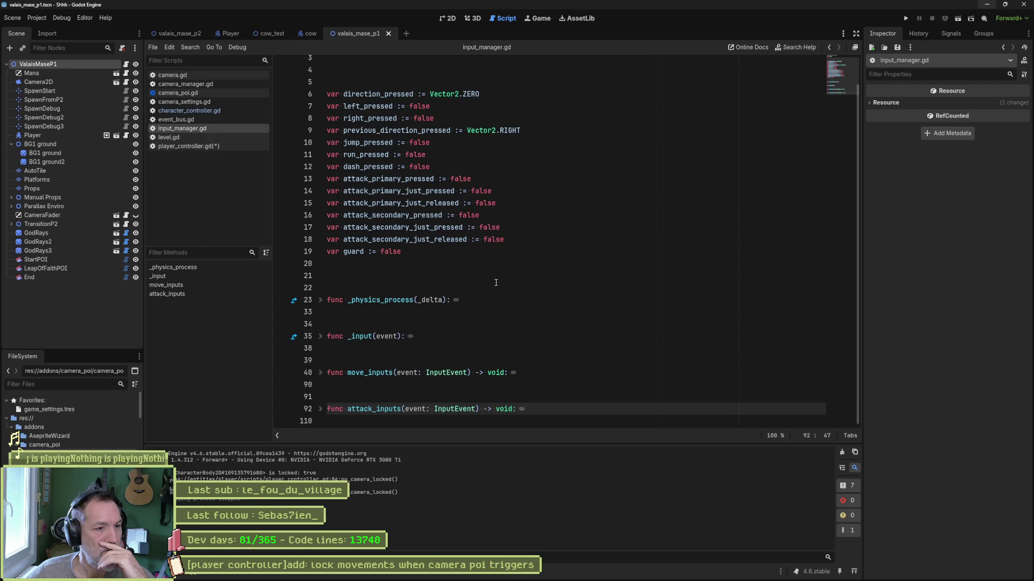
click(427, 284)
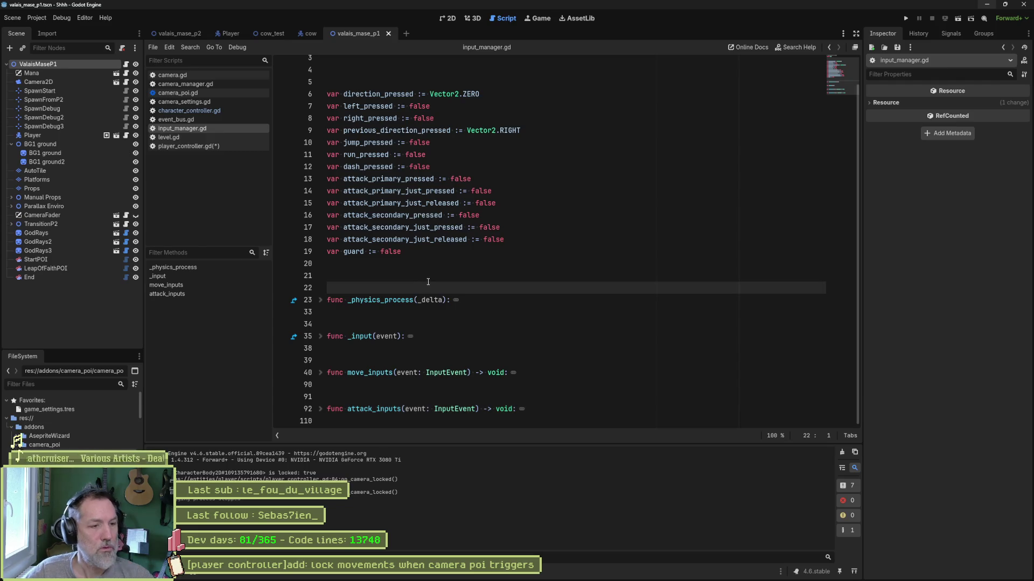
Step: Add an _init function connecting EventBus.cameras.locked to on_camera_locked
key(Return)
key(Return)
key(Up)
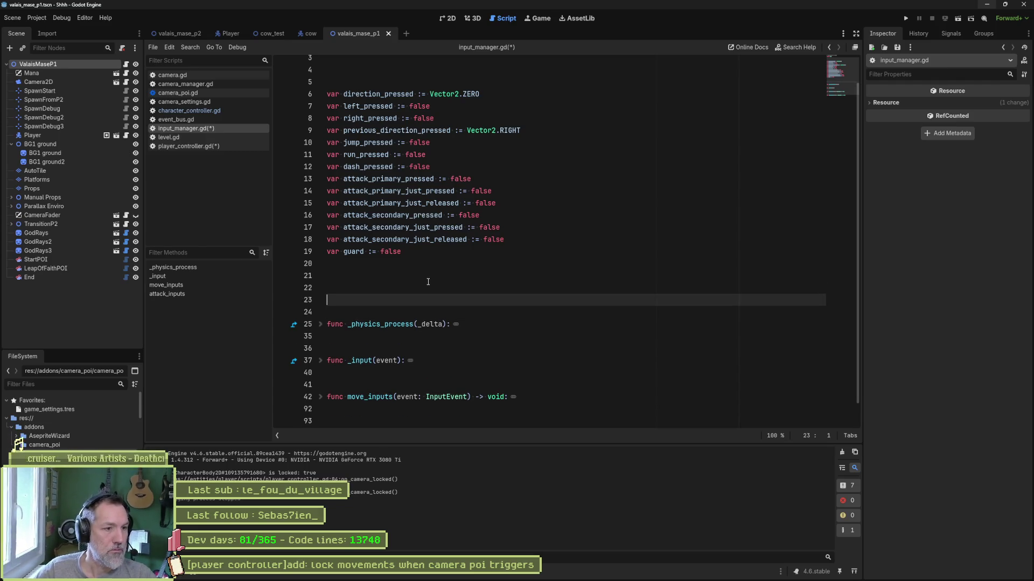
key(Return)
key(Up)
text(func )
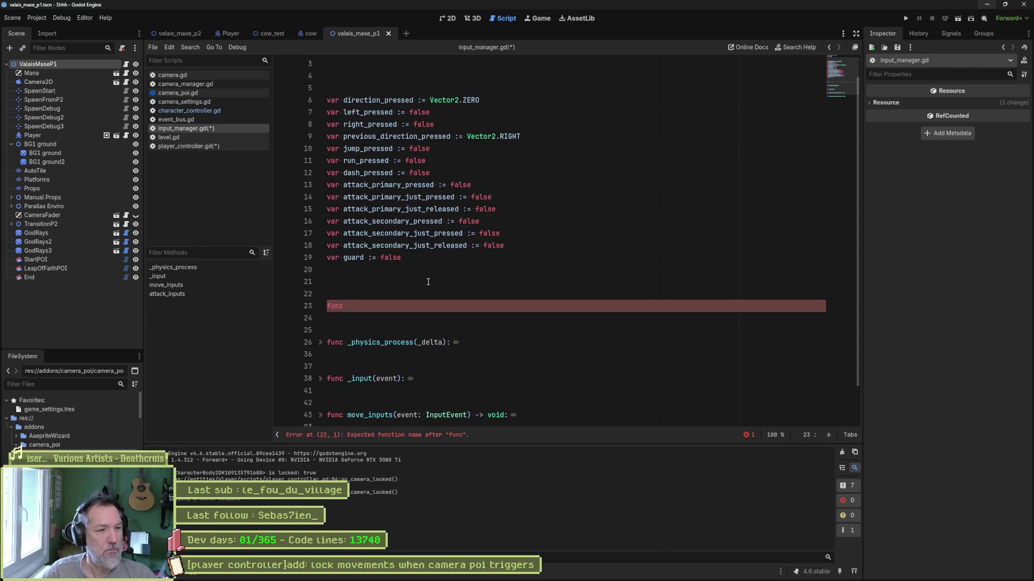
text(_ini)
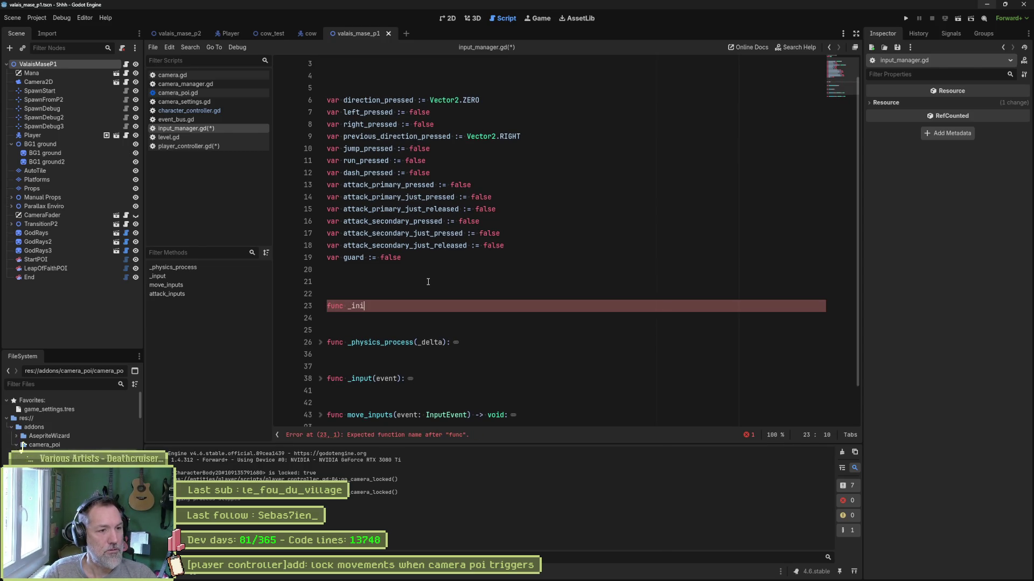
key(Return)
key(Return)
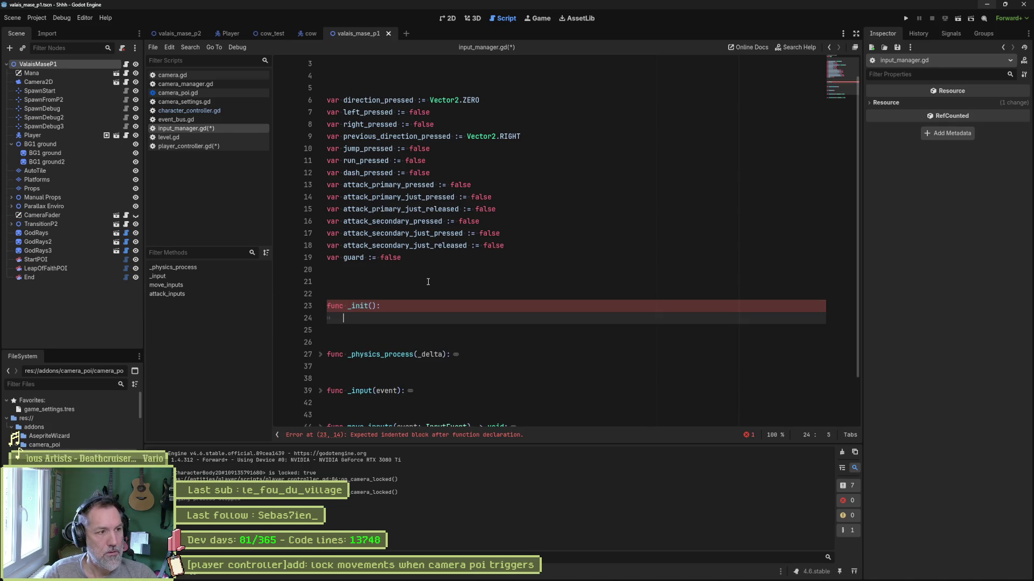
text(Even)
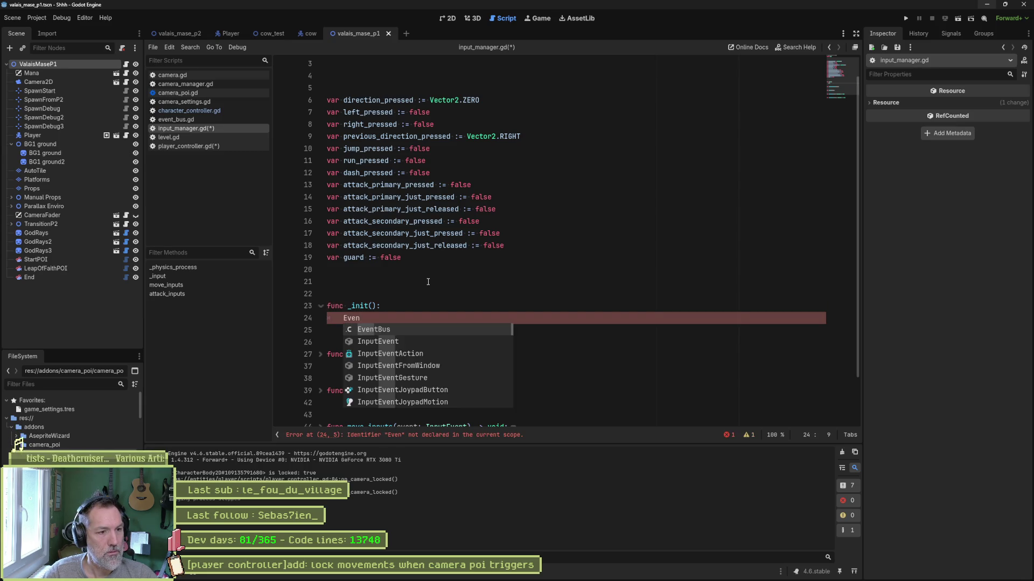
key(Return)
text(.)
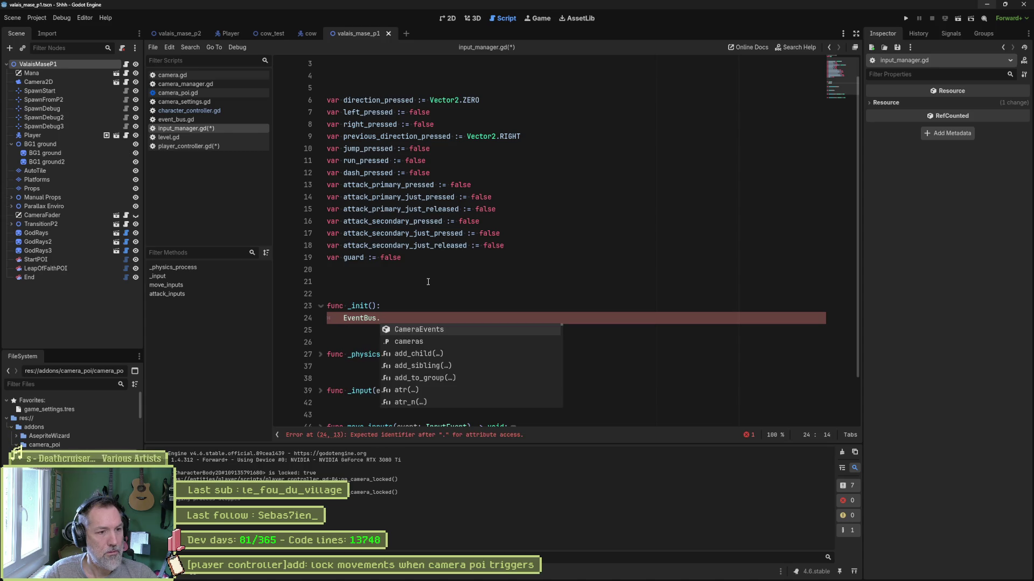
key(Down)
key(Return)
text(.)
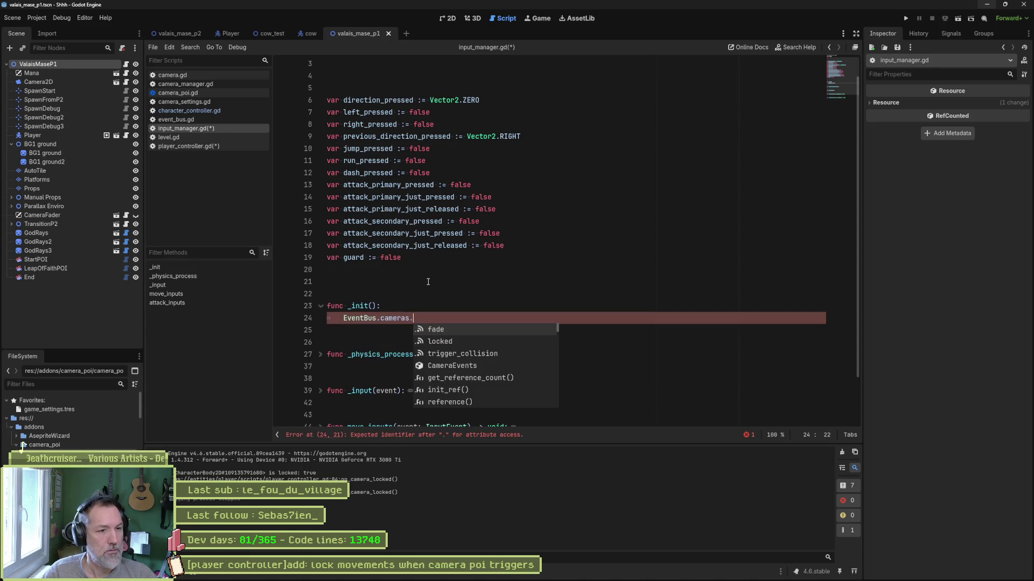
text(lo)
key(Return)
text(.conn)
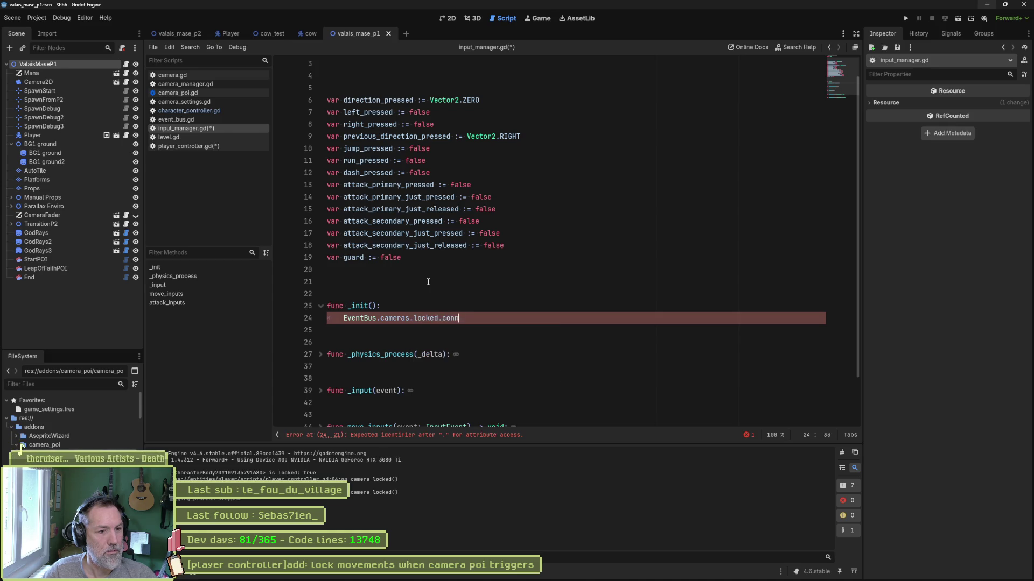
text(ect(on_)
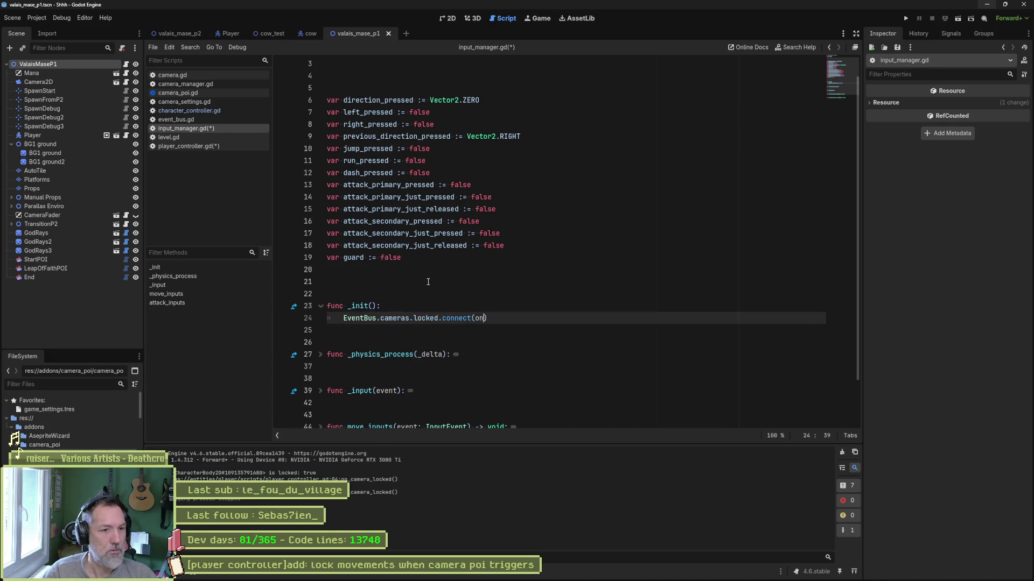
text(camera_)
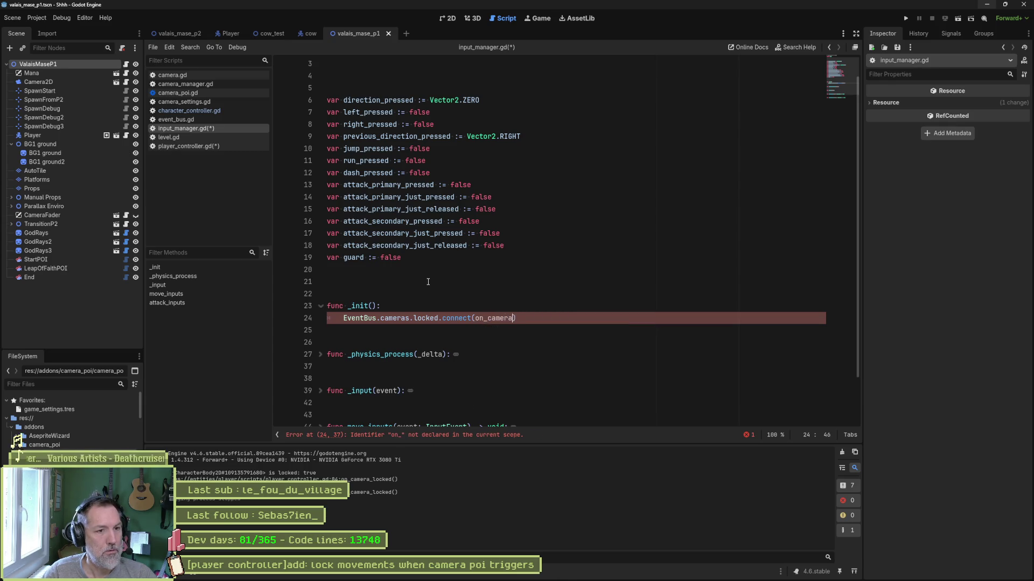
text(locked)
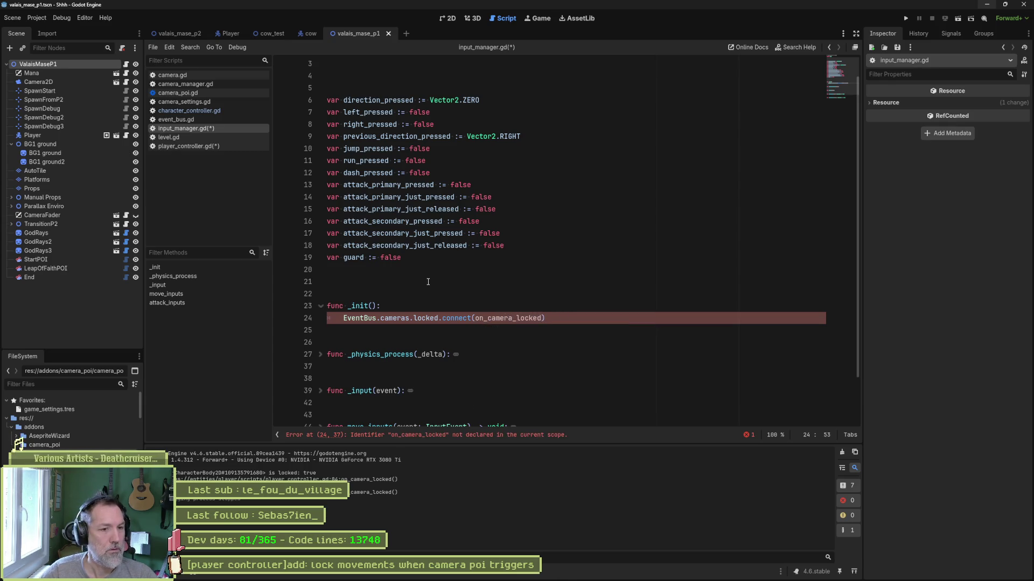
key(Return)
key(Return)
key(Return)
Step: Declare 'func on_camera_locked(_is_locked: bool) -> void:' and save input_manager.gd
key(BackSpace)
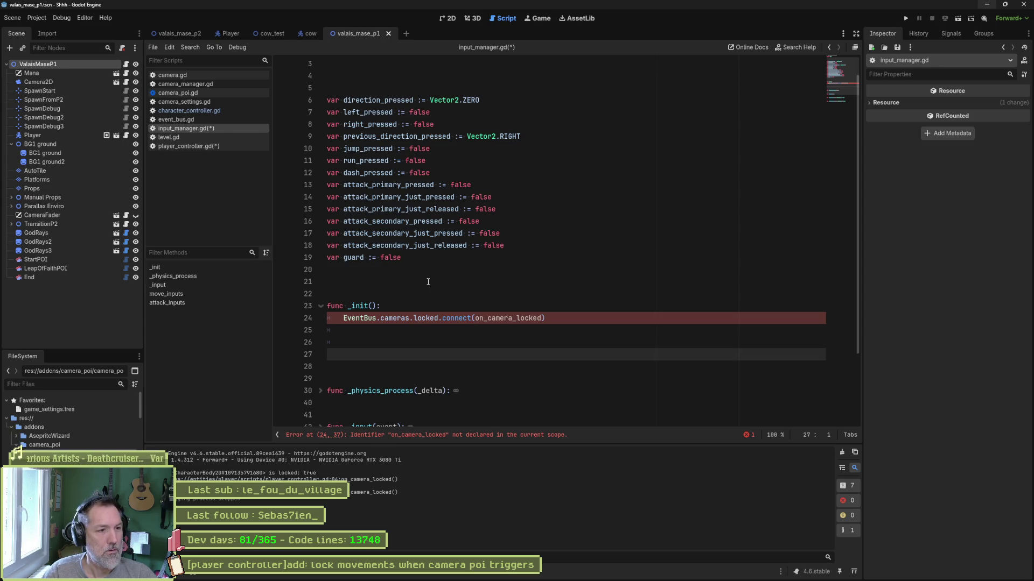
text(func)
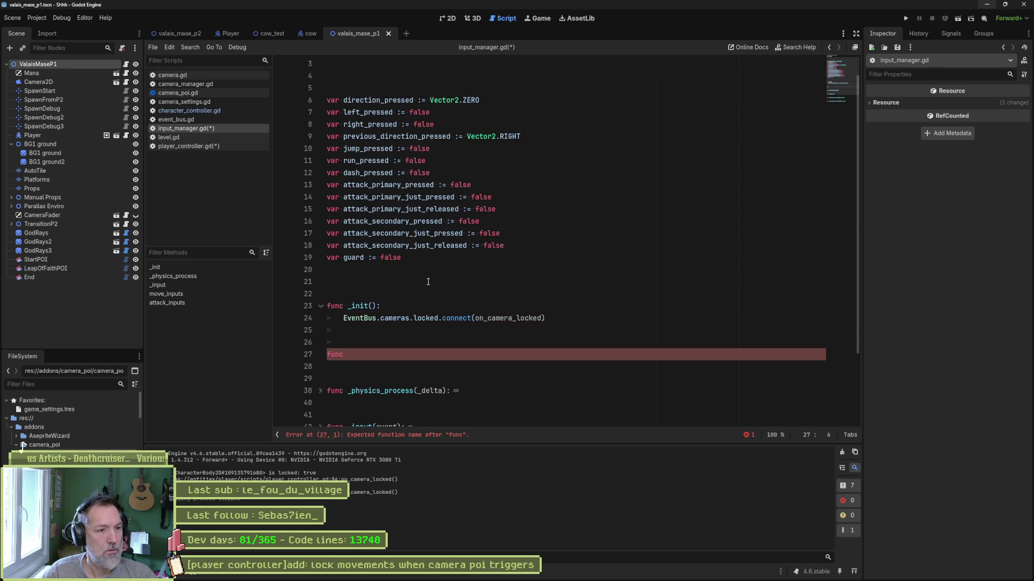
key(Up)
key(Up)
key(Up)
key(Left)
key(ctrl+shift+Left)
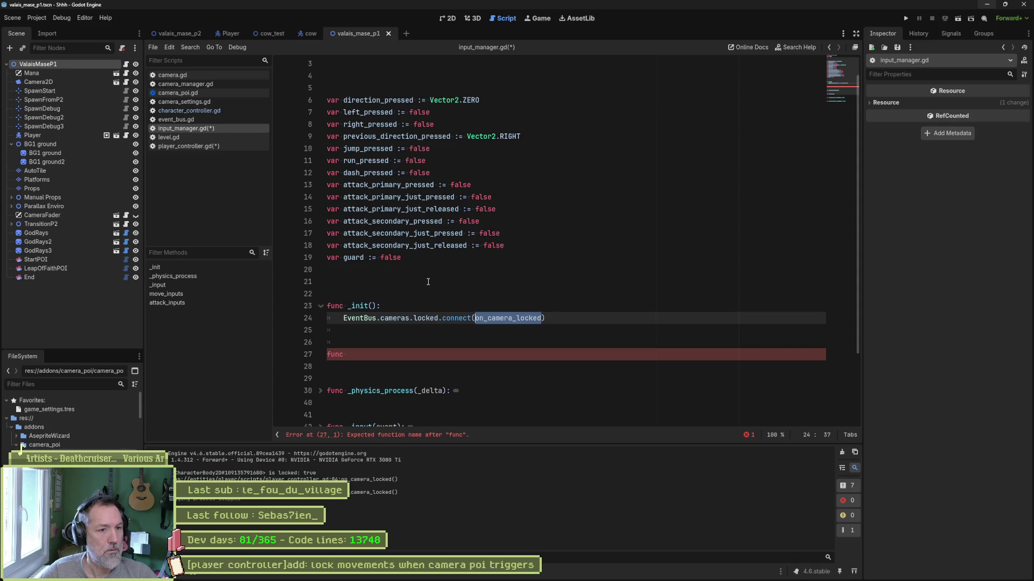
key(ctrl+c)
key(Down)
key(Down)
key(Down)
key(ctrl+v)
text((_is_)
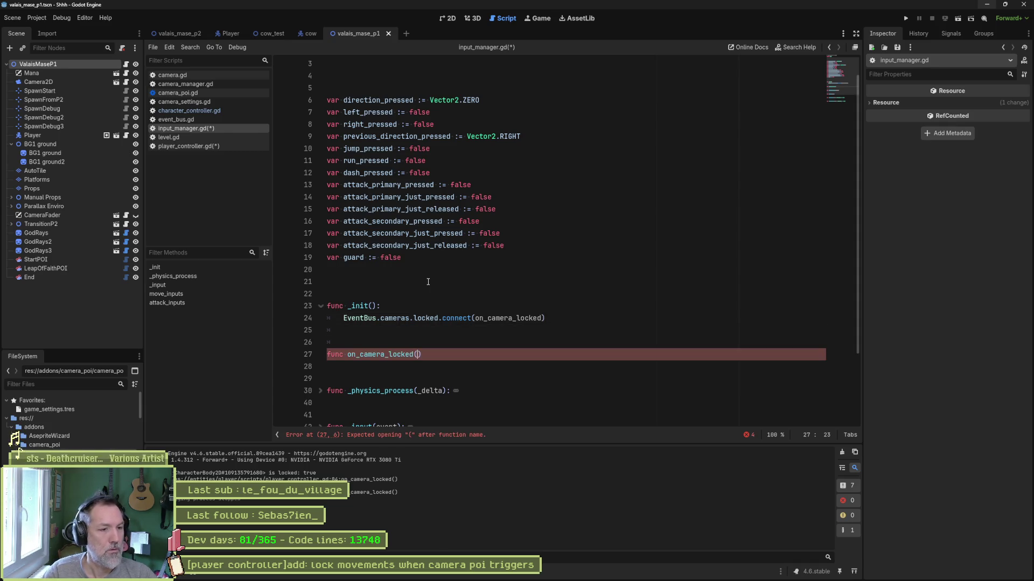
text(locked: bool) )
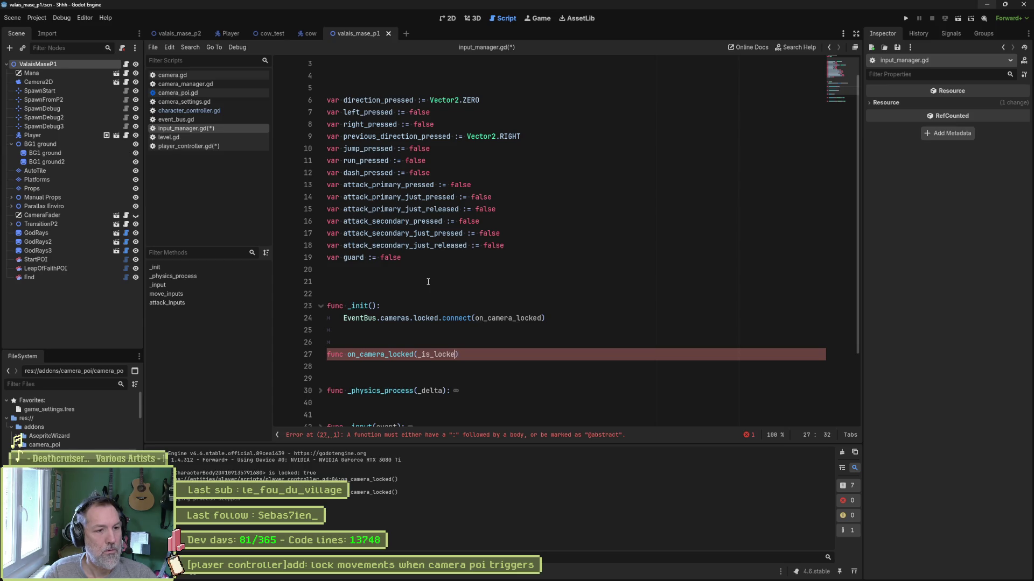
text(-> void:)
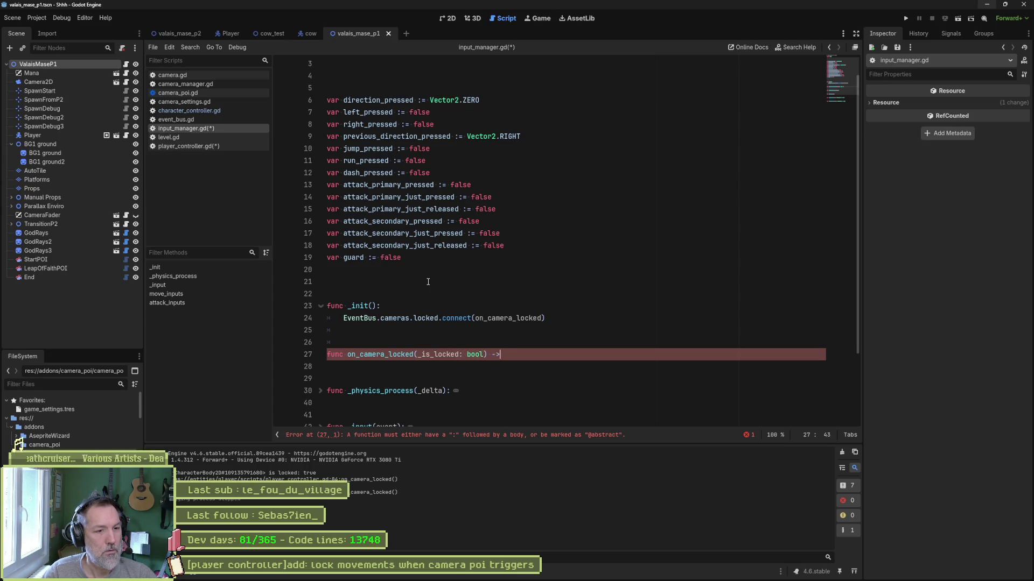
key(Return)
key(ctrl+s)
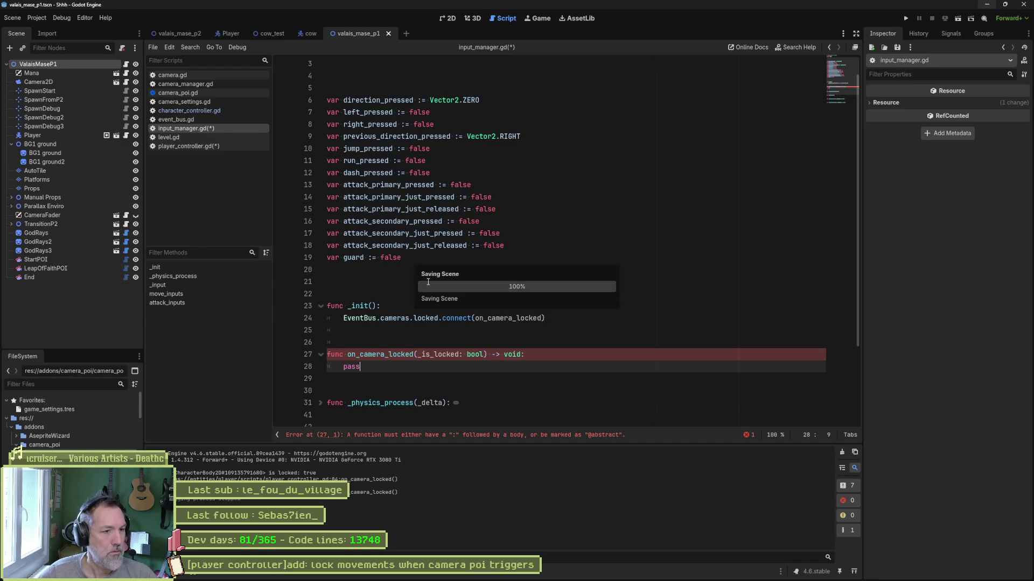
Step: Expand _physics_process and scroll through its body to review it
scroll(536, 365, down, 2)
scroll(536, 365, down, 2)
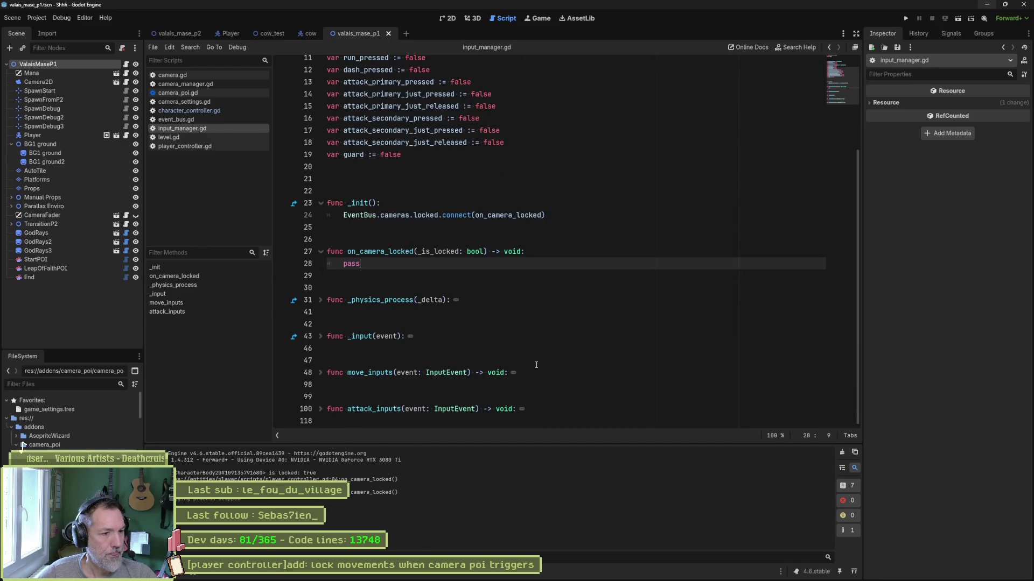
click(320, 300)
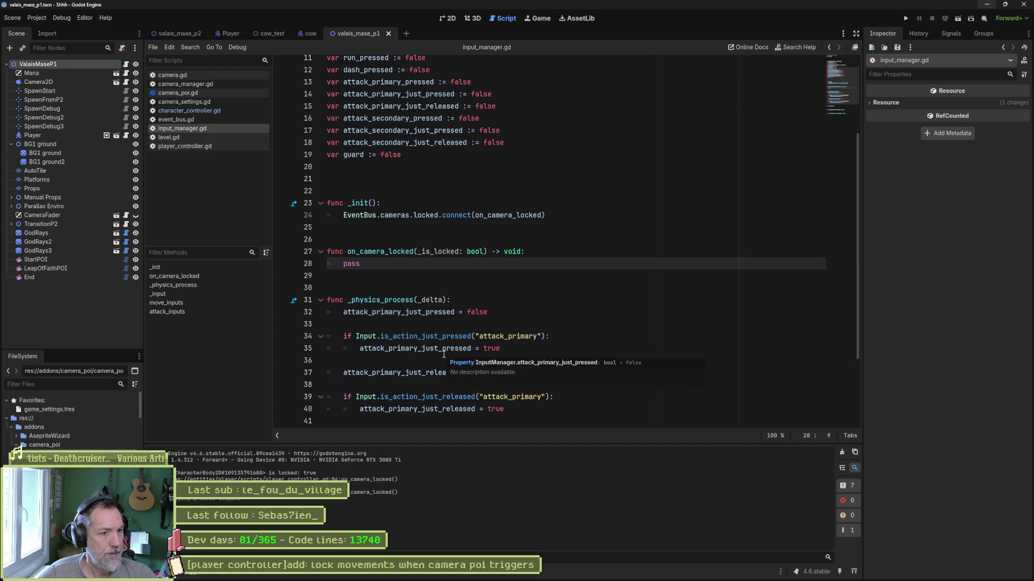
scroll(442, 355, down, 1)
scroll(442, 355, down, 1)
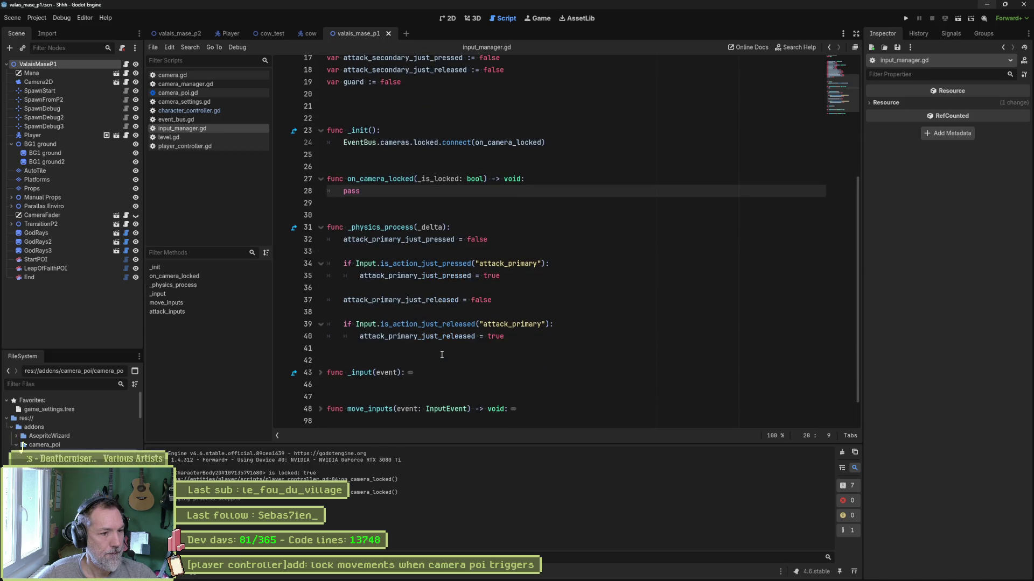
scroll(440, 356, up, 5)
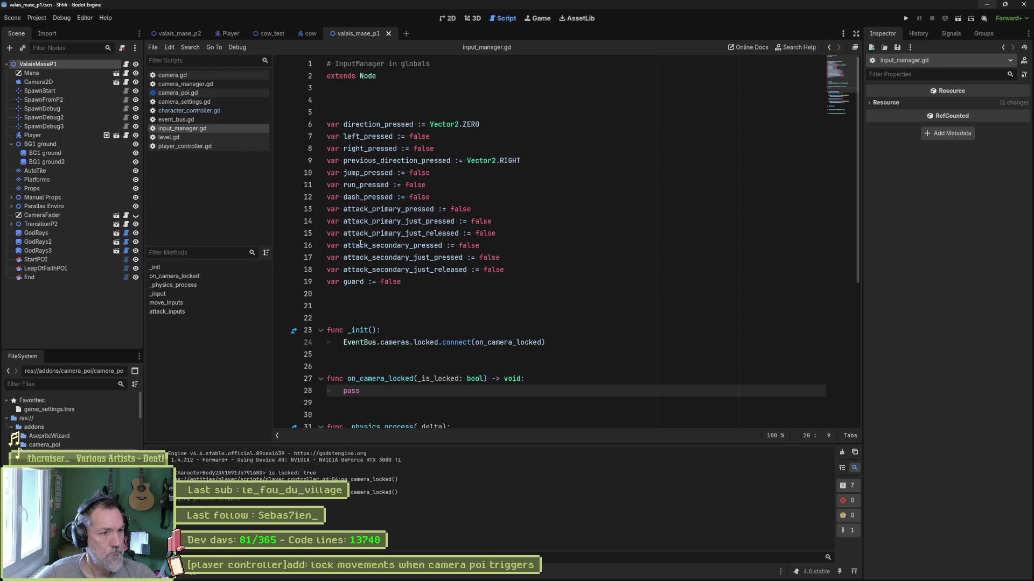
click(370, 113)
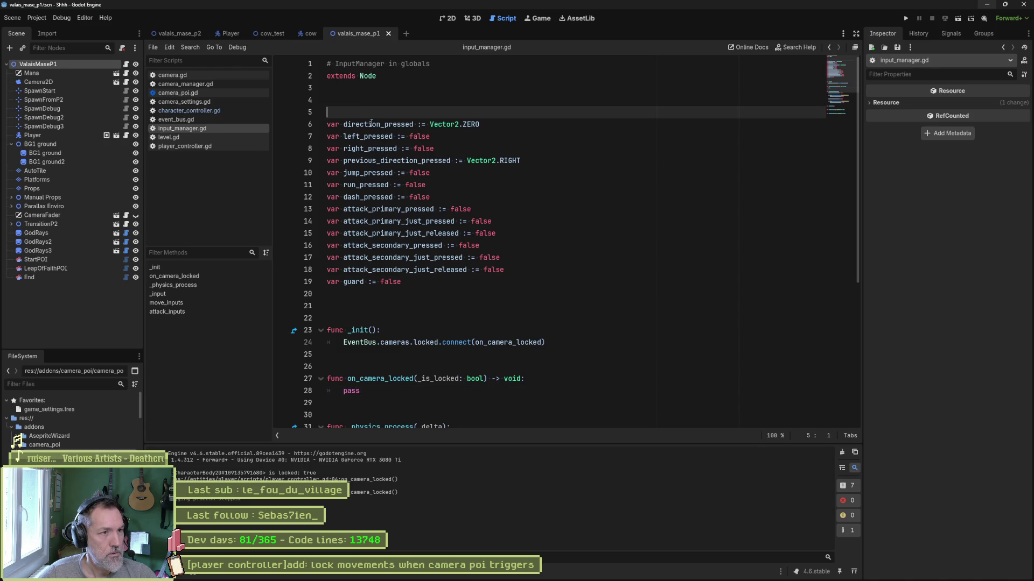
Step: Add 'var is_listening := true' at the top of input_manager.gd
key(Return)
text(var )
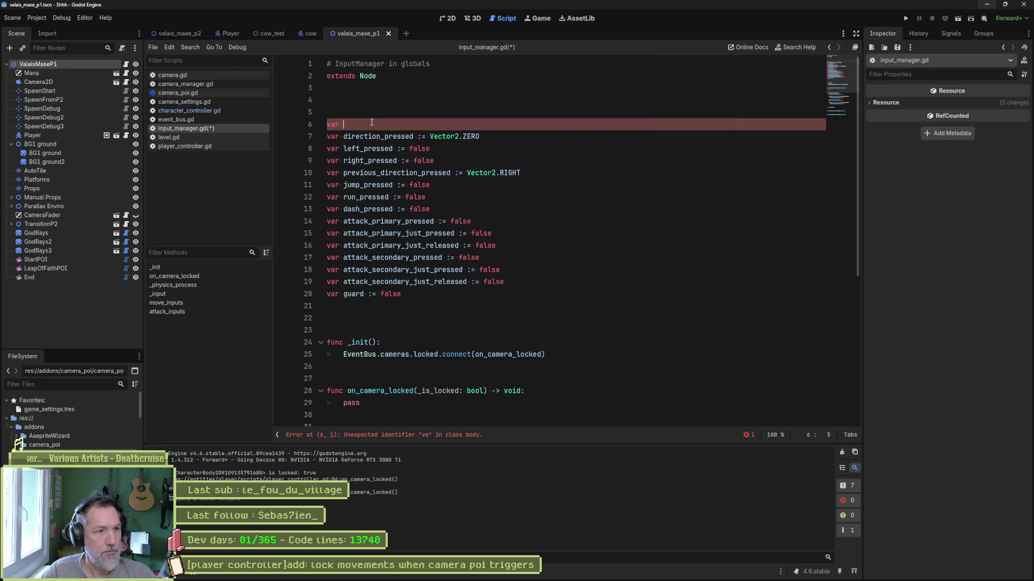
text(is_listening)
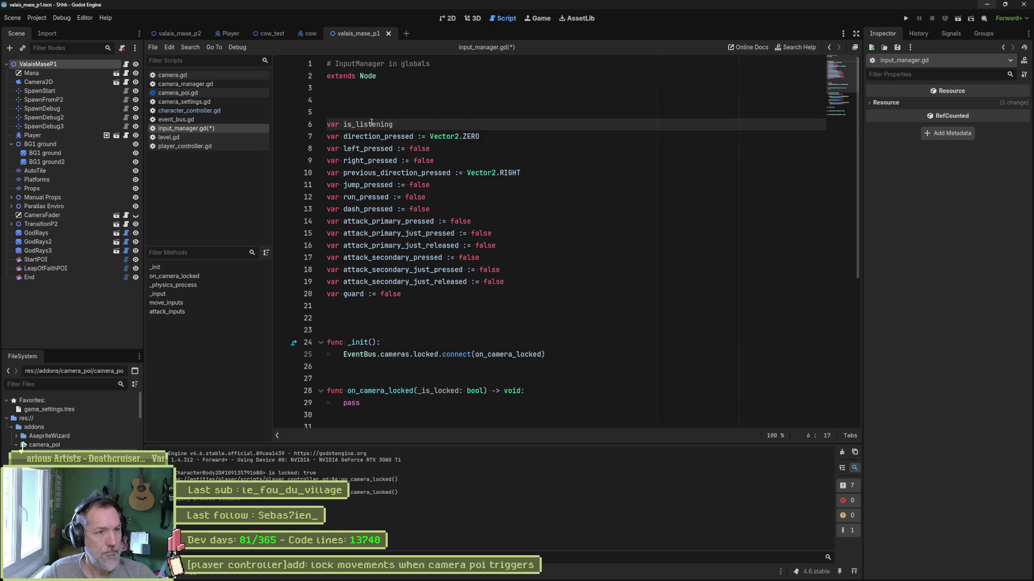
text( := true)
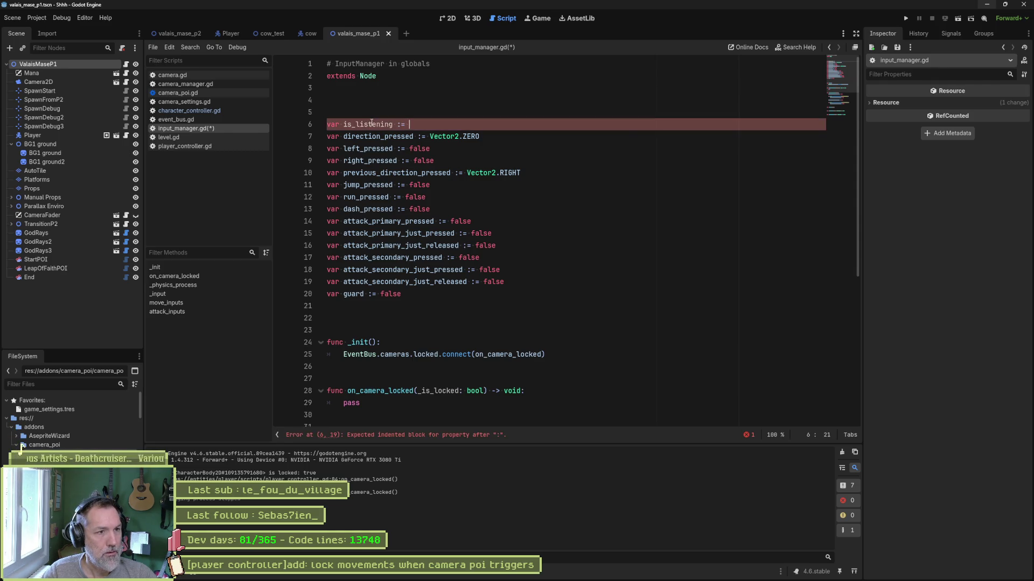
double_click(367, 123)
scroll(410, 298, down, 3)
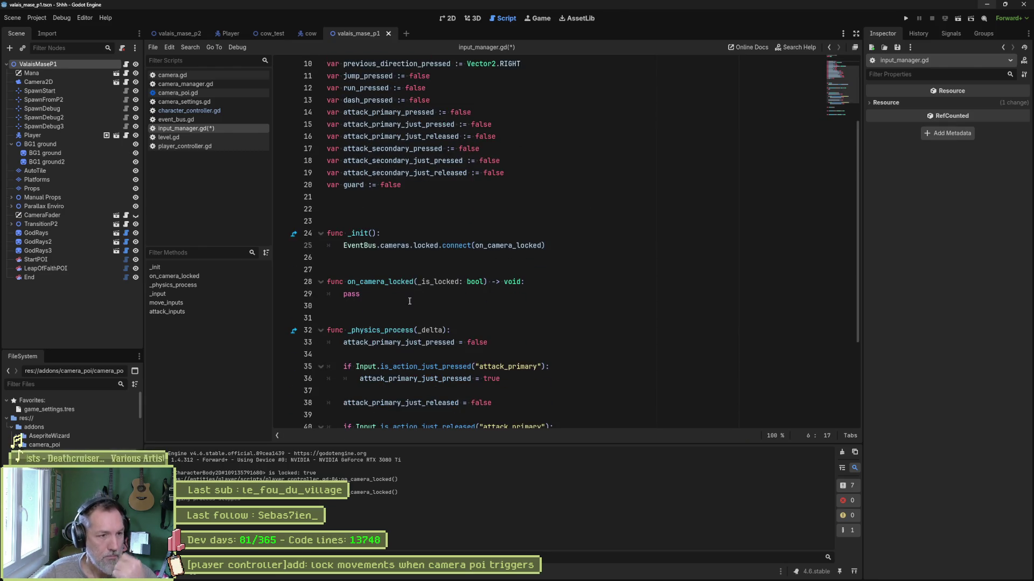
Step: Wrap the _physics_process attack input checks in 'if is_listening:'
click(459, 333)
key(Return)
text(if is_listening:)
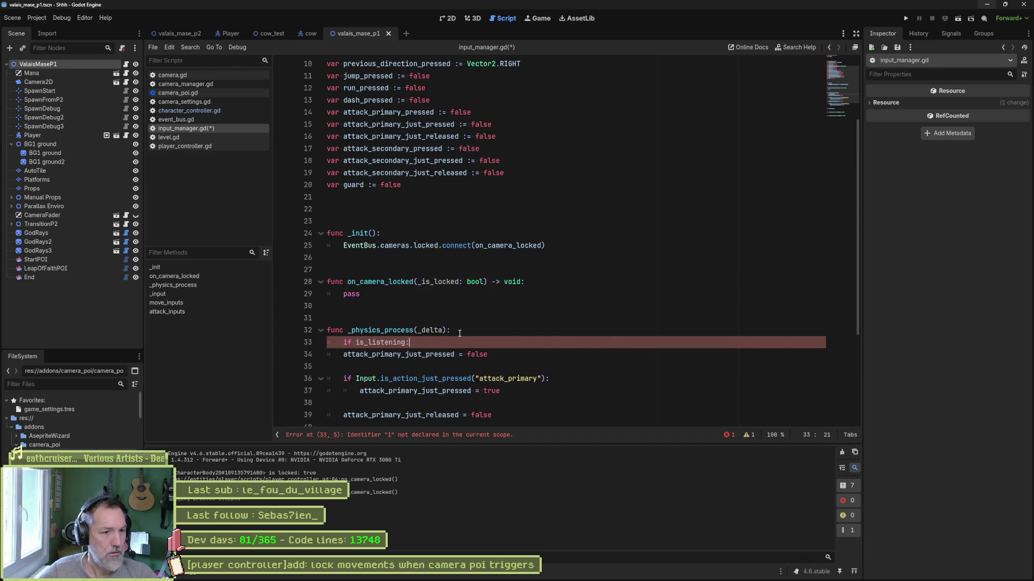
scroll(403, 218, down, 4)
key(shift+Down)
key(shift+Down)
key(shift+Down)
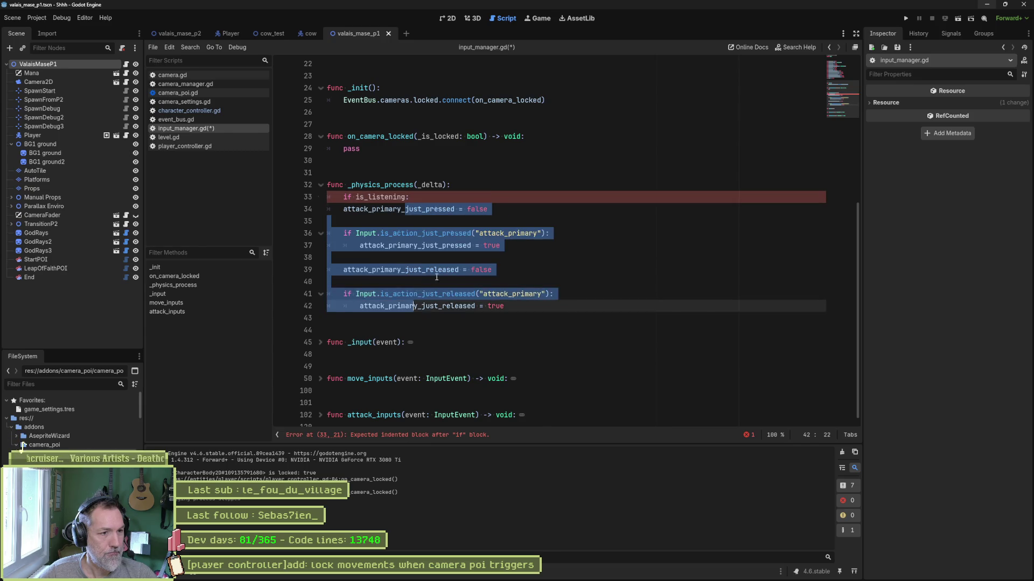
key(Tab)
key(Left)
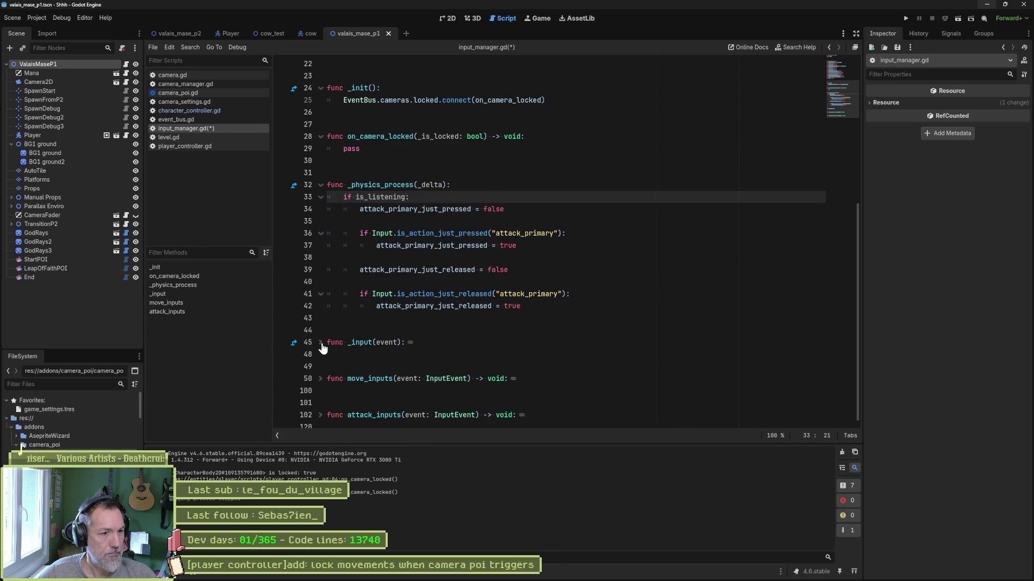
Step: Wrap the _input move_inputs and attack_inputs calls in 'if is_listening:' and save
click(321, 343)
click(436, 341)
key(Return)
text(if is_listening:)
key(shift+Down)
key(shift+Down)
key(Tab)
click(473, 329)
key(ctrl+s)
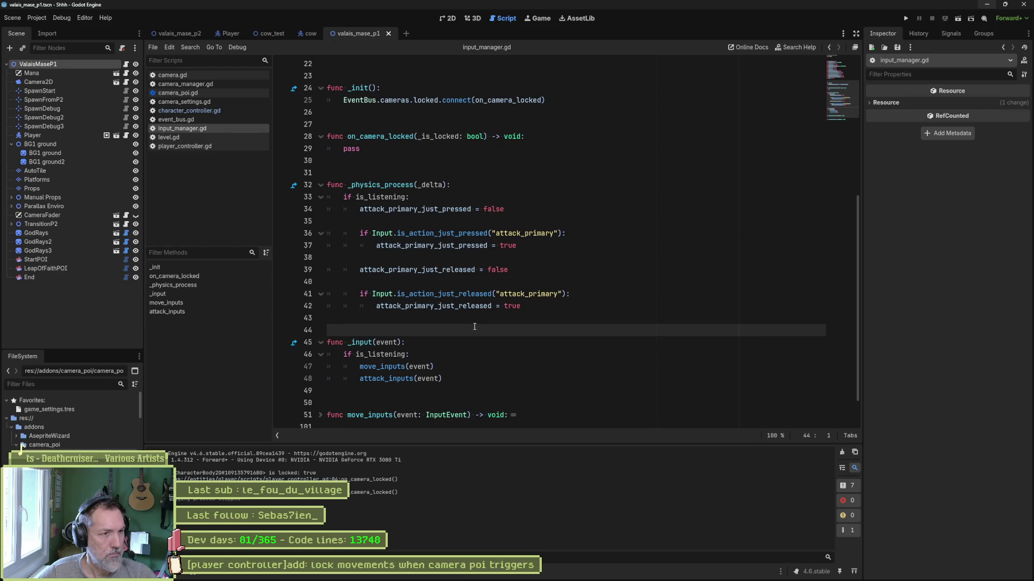
scroll(356, 258, up, 3)
double_click(356, 258)
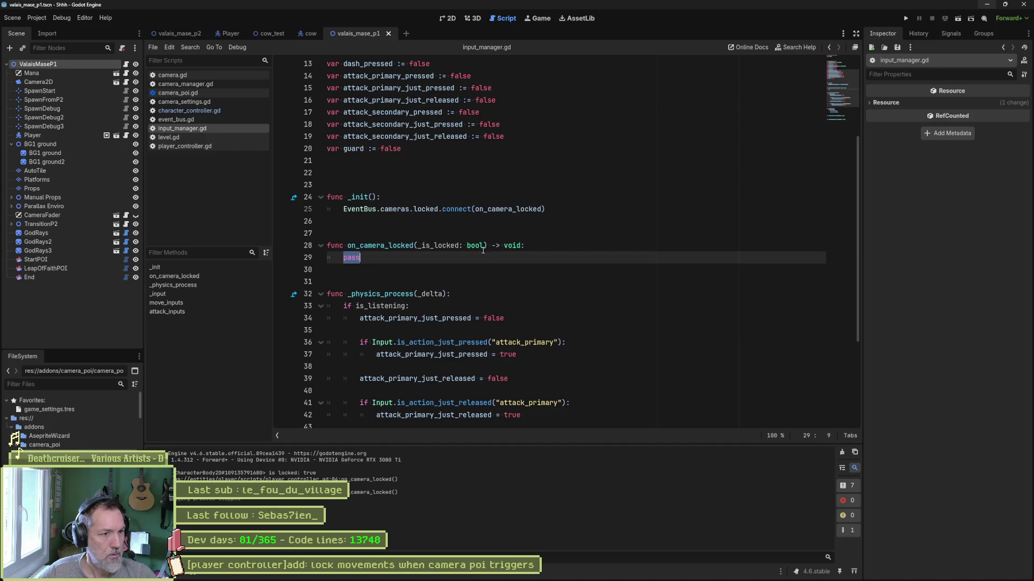
Step: Replace pass with an is_listening assignment based on _is_locked
text(is_)
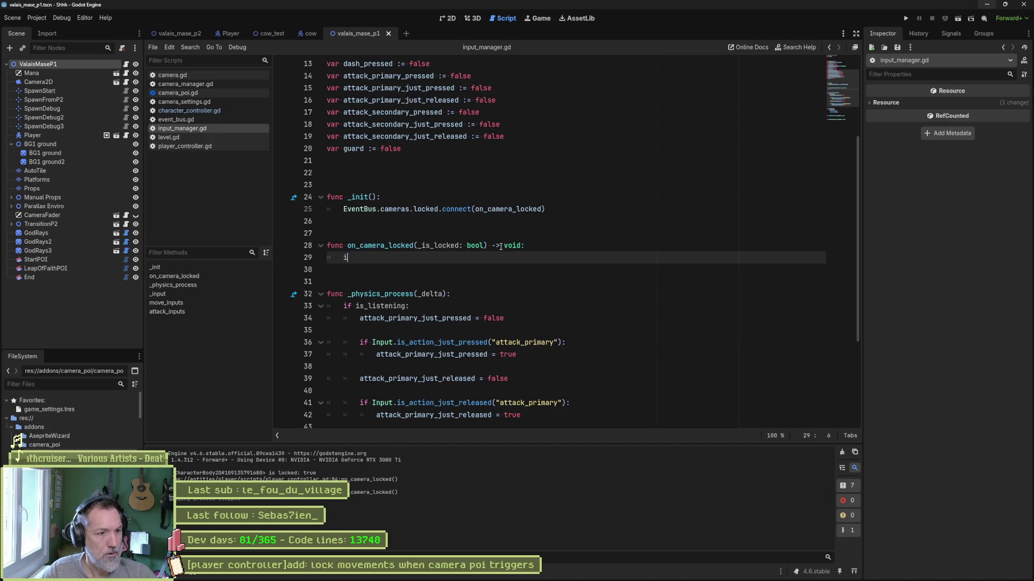
key(Return)
text(= _i)
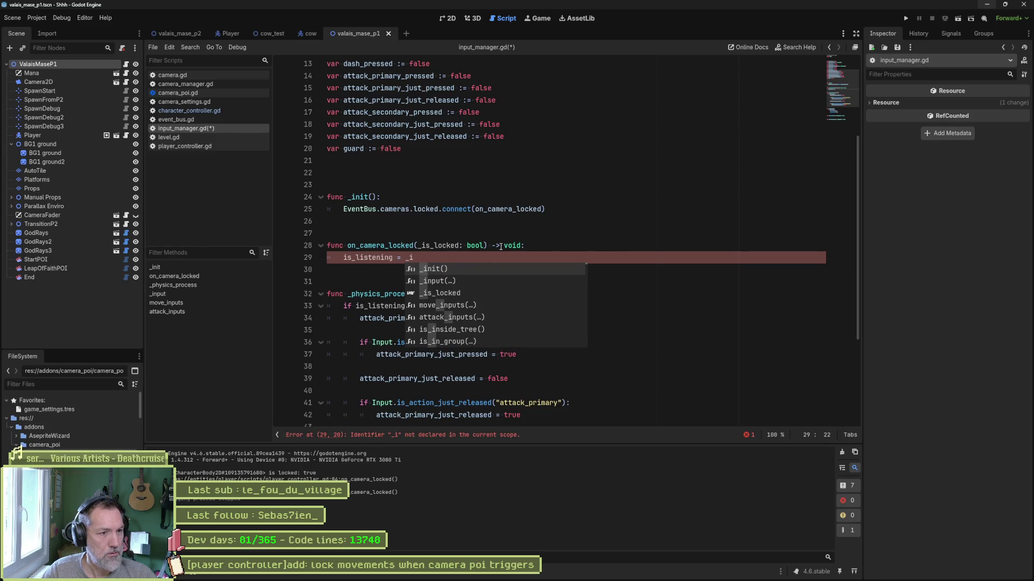
text(s)
key(Return)
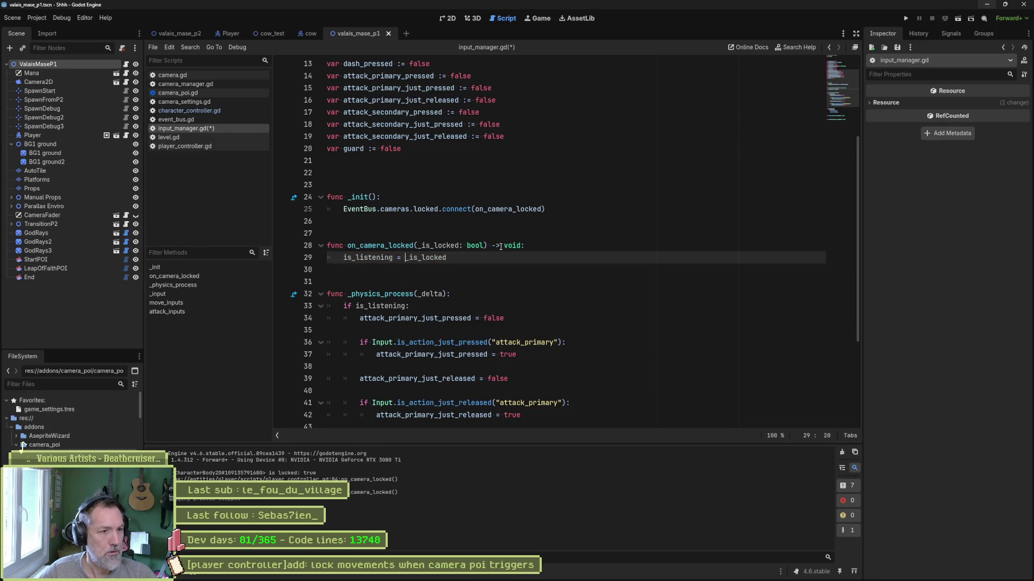
key(Left)
key(Left)
key(ctrl+space)
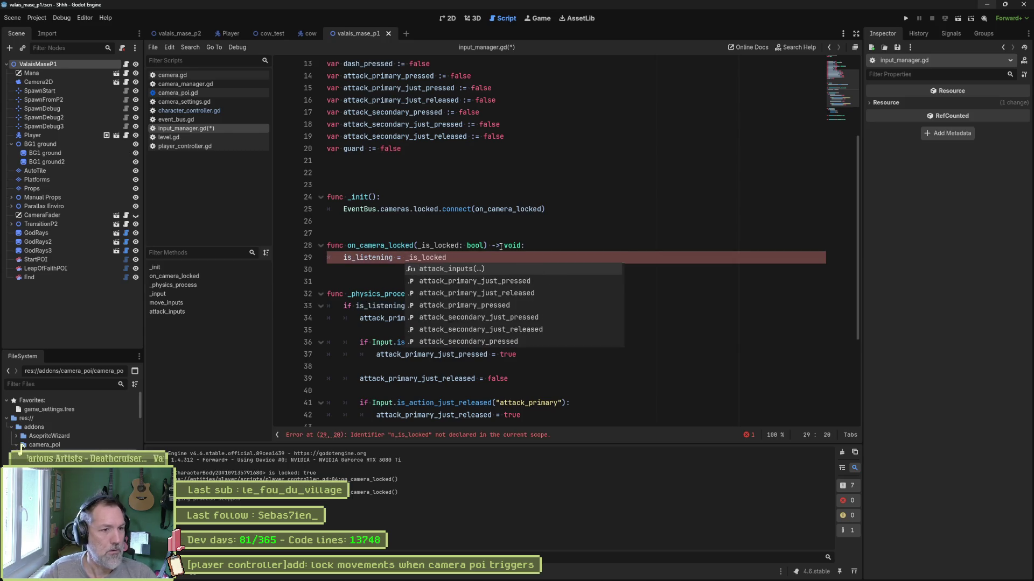
text(!)
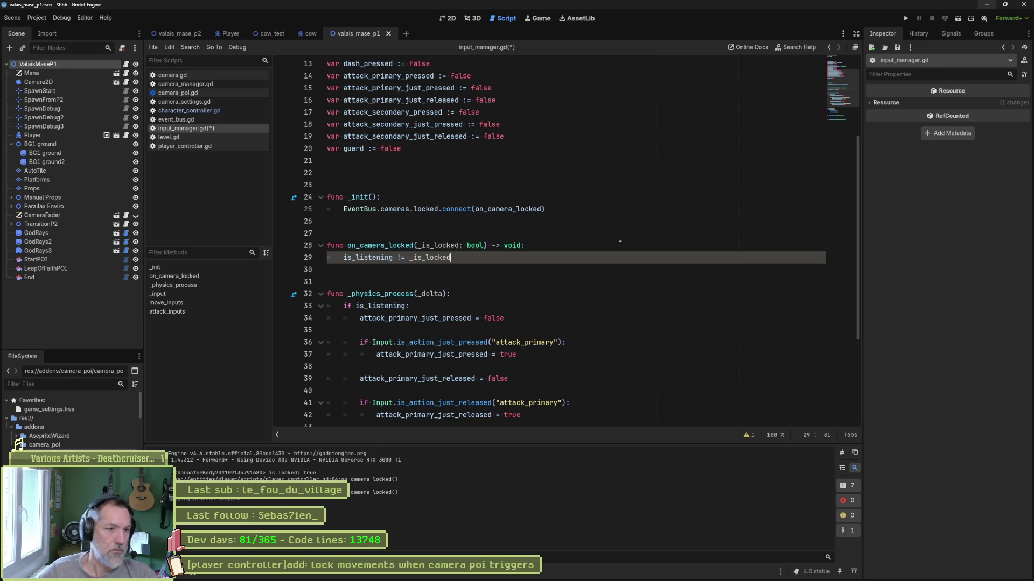
Step: Rewrite that line into the condition 'if _is_locked:'
text(if not)
key(ctrl+Right)
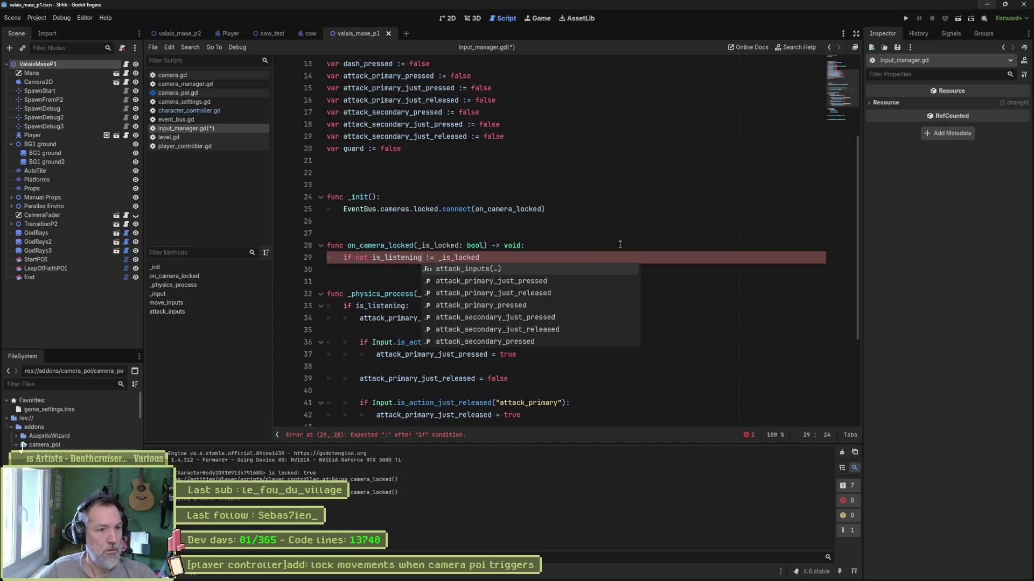
key(Delete)
key(Delete)
key(Delete)
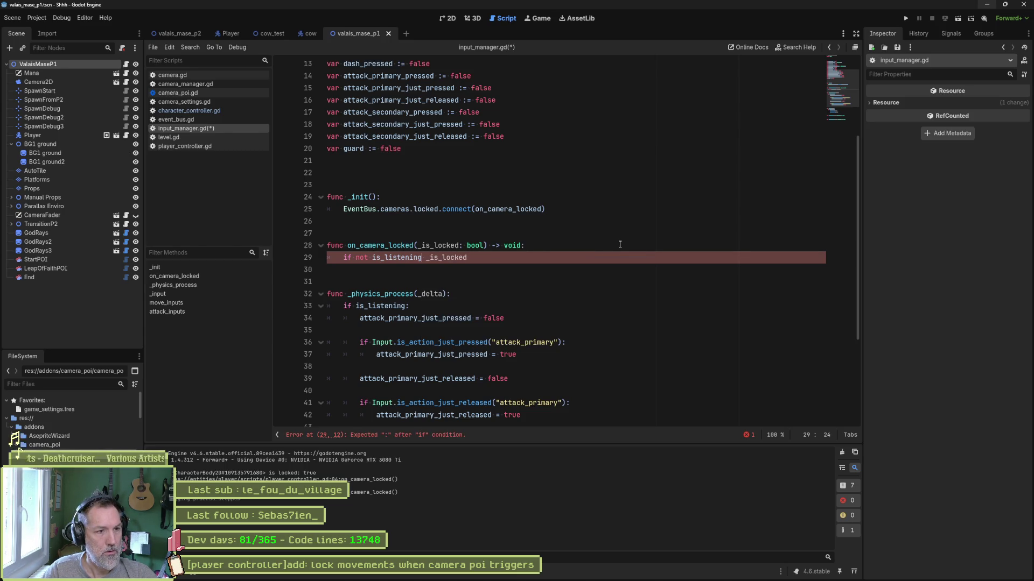
key(ctrl+BackSpace)
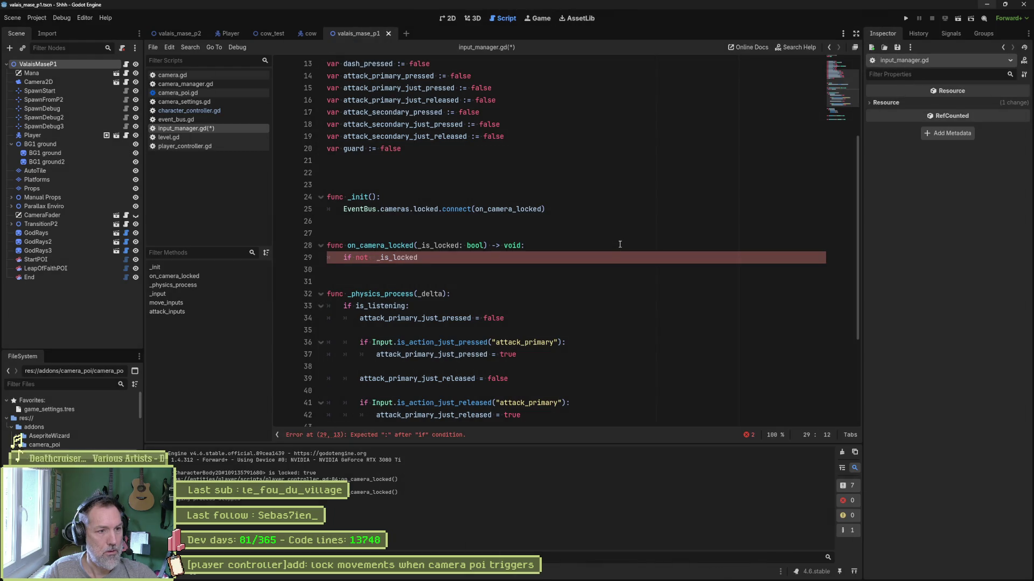
key(BackSpace)
key(BackSpace)
key(BackSpace)
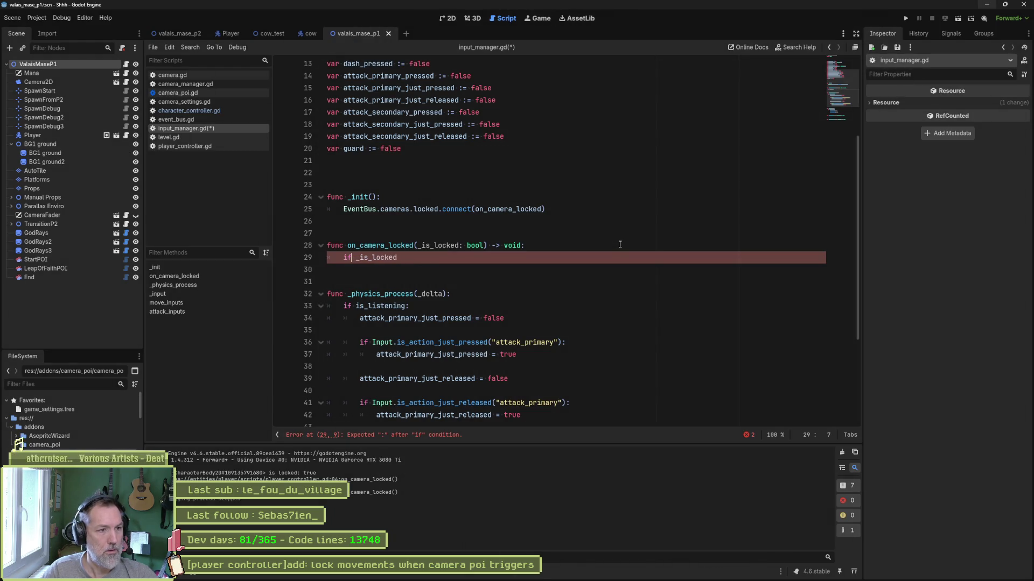
text(:)
Step: Set 'is_listening = false' inside the if _is_locked branch
key(Return)
text(is)
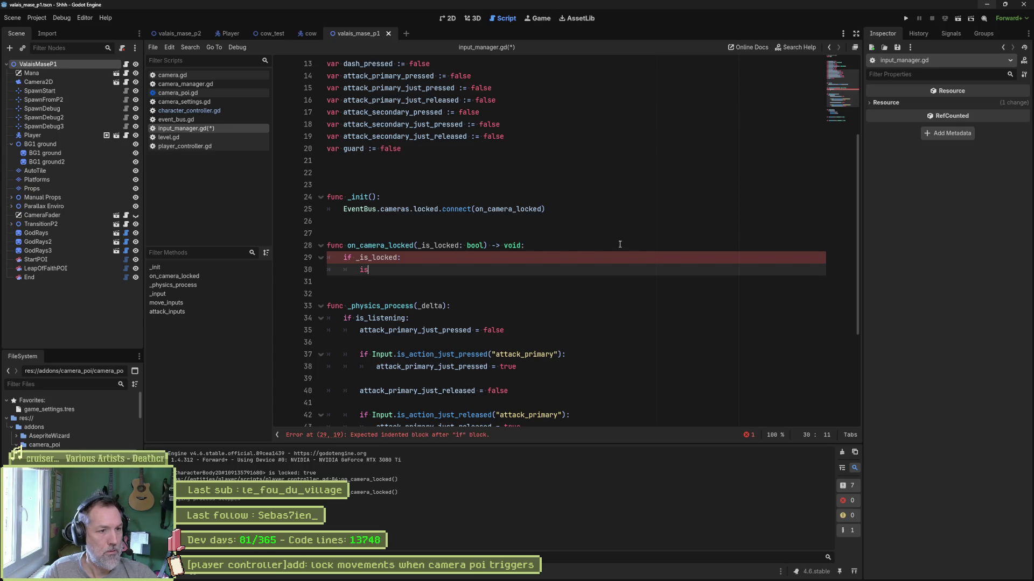
key(BackSpace)
key(BackSpace)
key(BackSpace)
text(_lis)
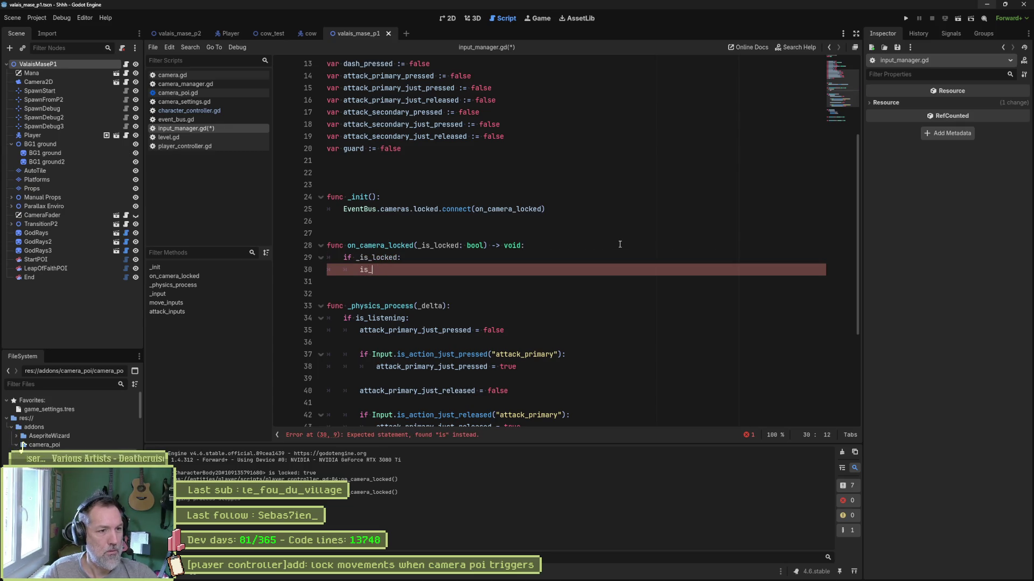
key(Return)
text(false)
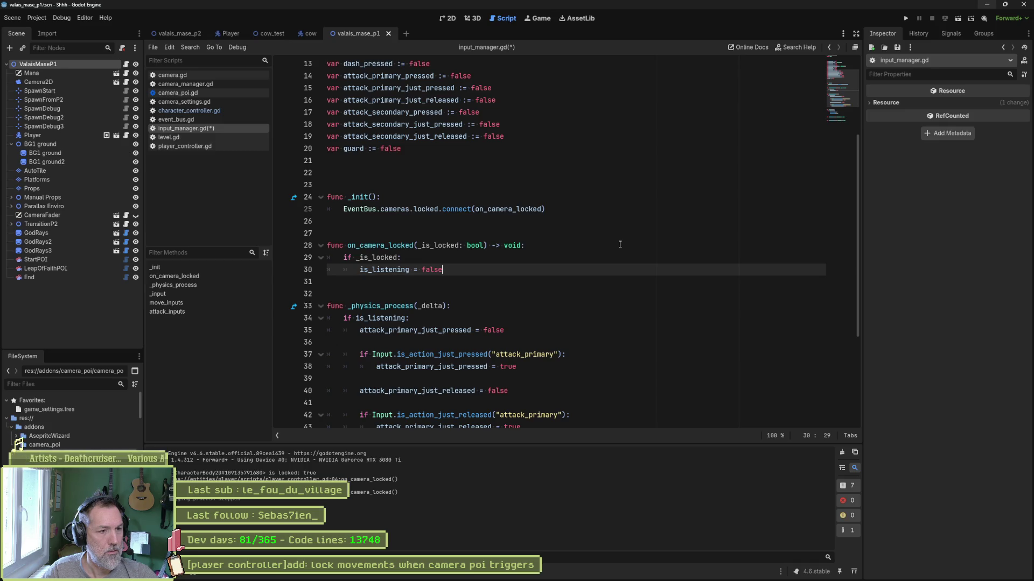
key(Return)
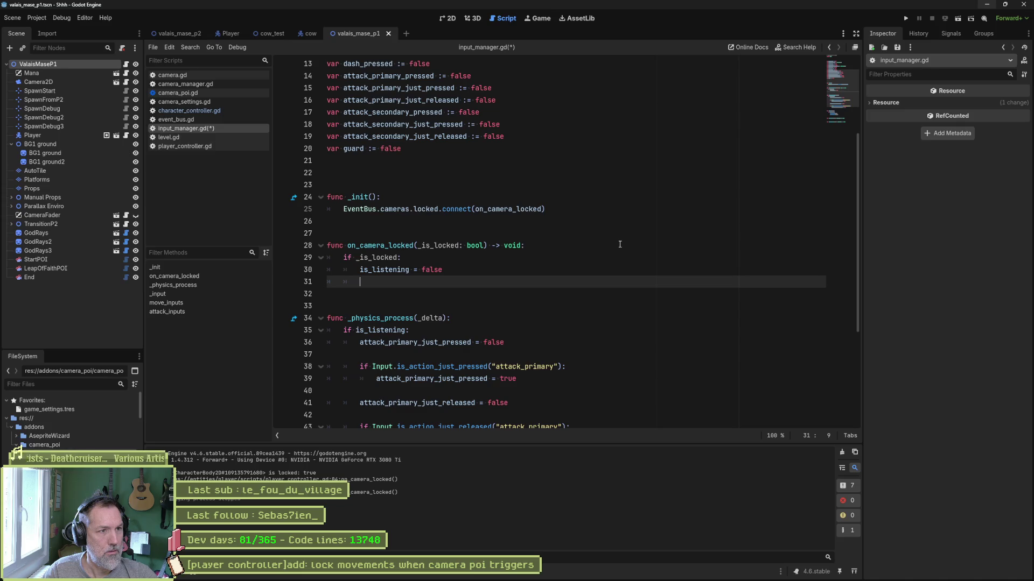
text(in)
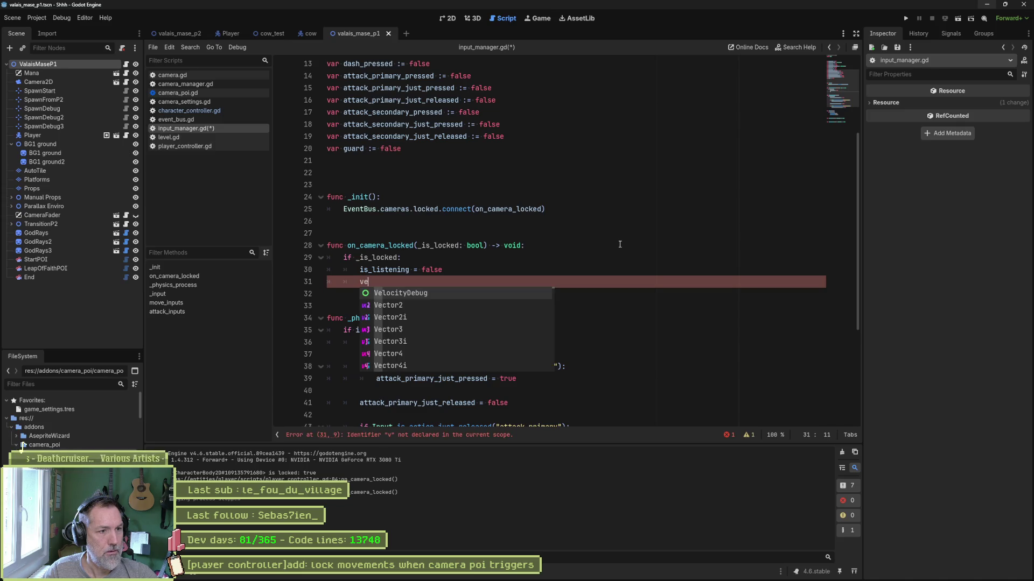
key(Escape)
text(pu)
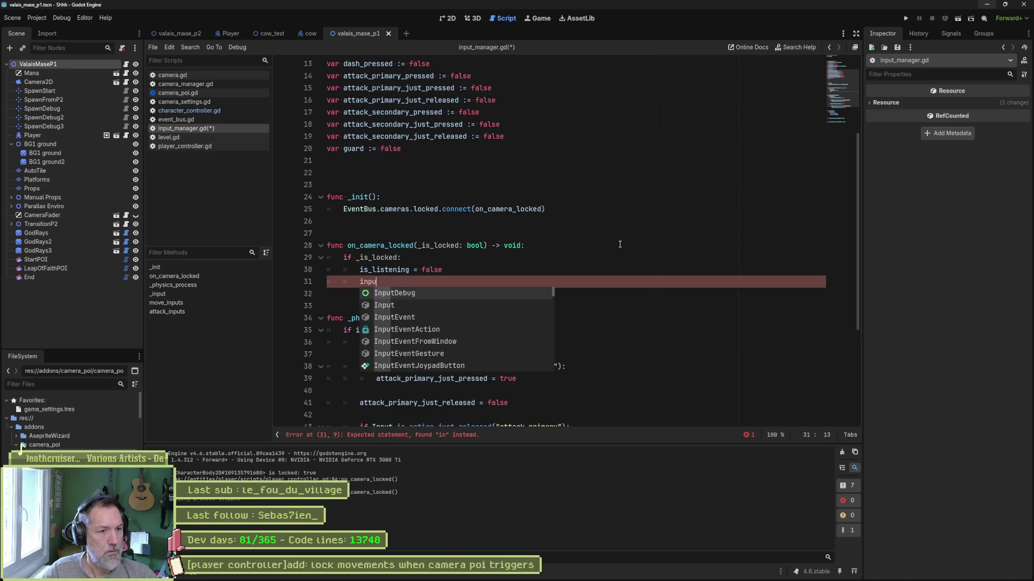
key(BackSpace)
key(BackSpace)
key(BackSpace)
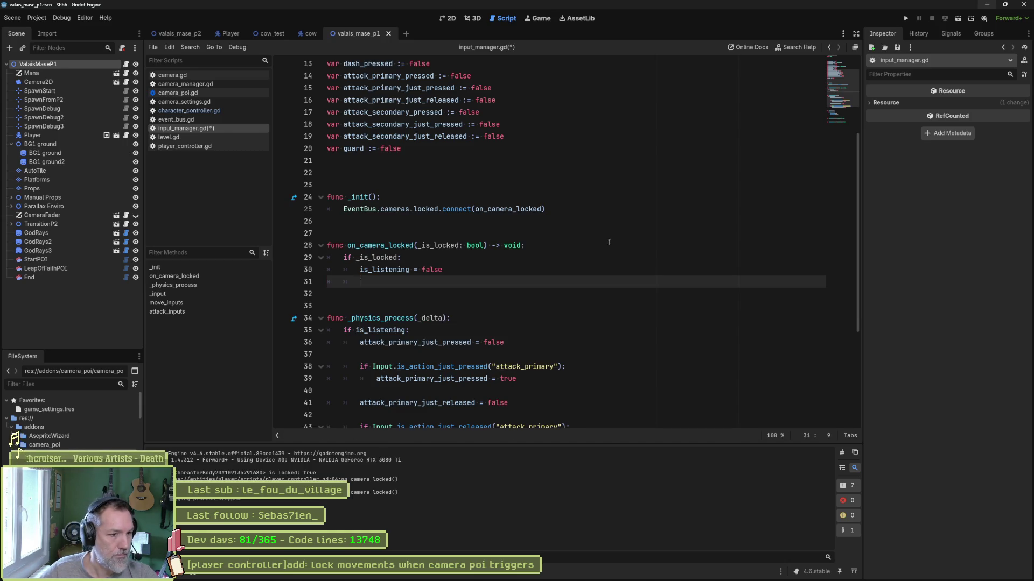
scroll(452, 300, down, 5)
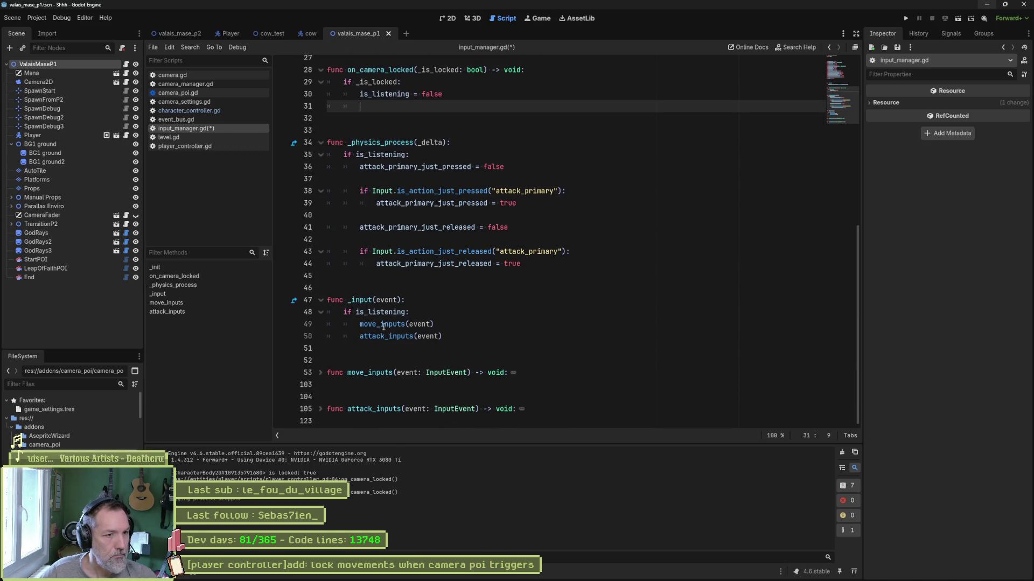
Step: Review move_inputs and the uses of right_pressed, then select the variable declarations on lines 6–20
click(320, 373)
scroll(497, 370, down, 4)
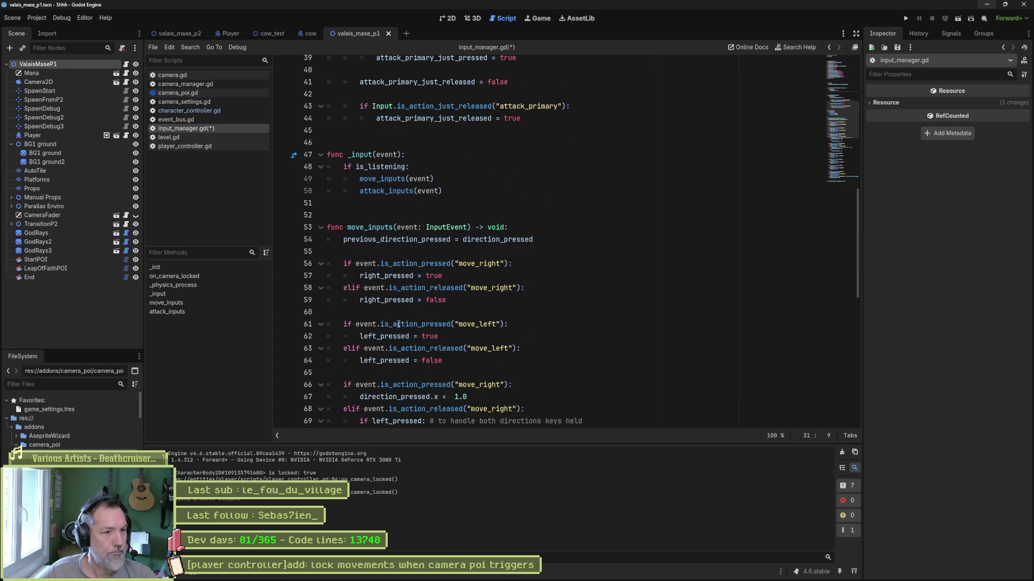
mouse_move(406, 337)
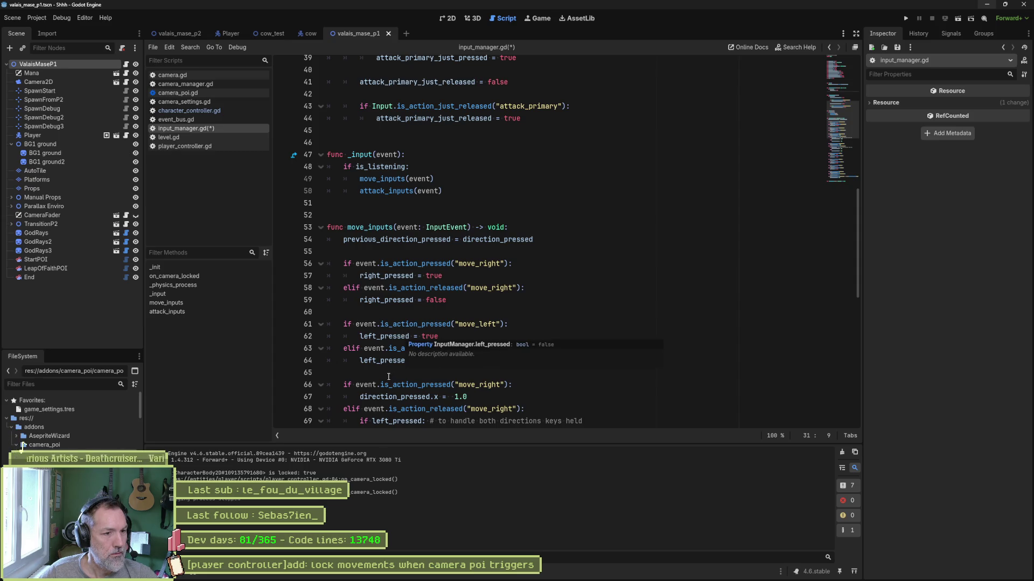
double_click(389, 301)
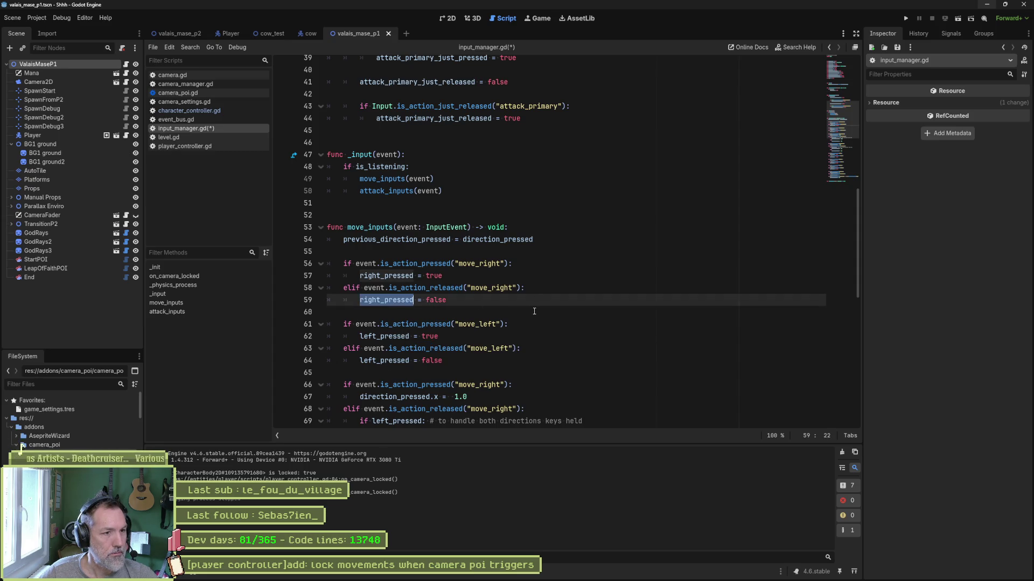
scroll(535, 312, down, 2)
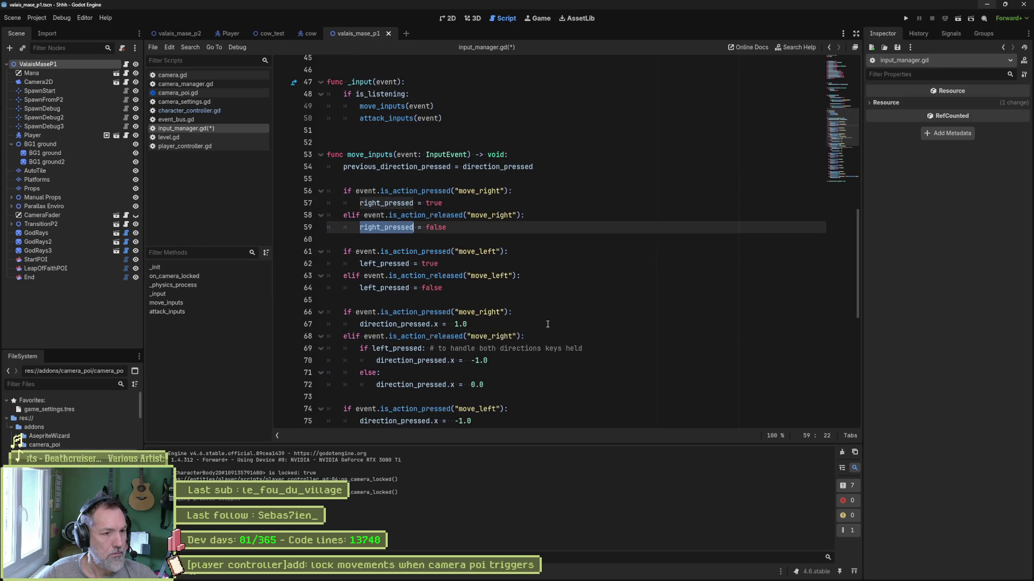
scroll(548, 324, down, 7)
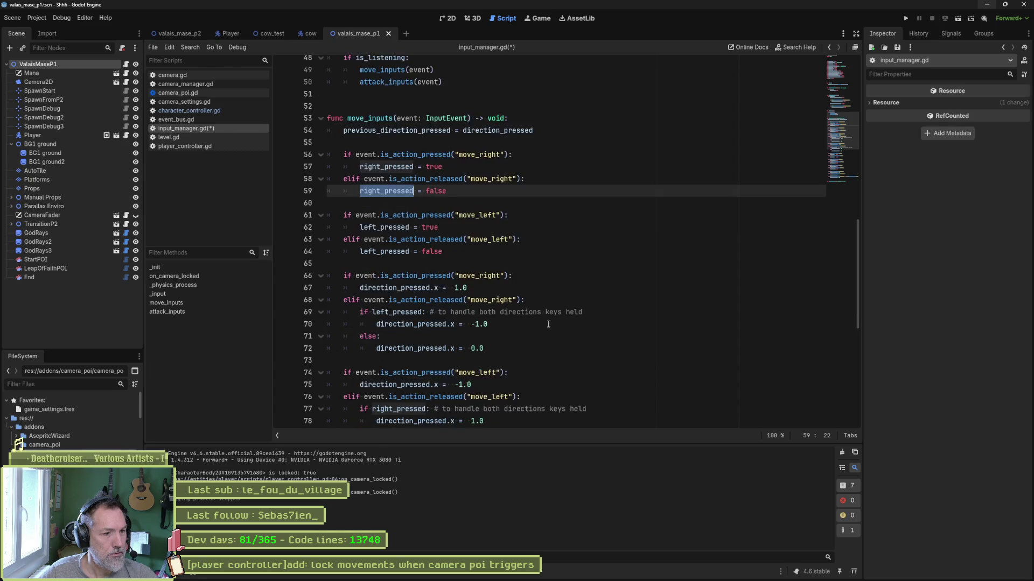
scroll(549, 329, down, 3)
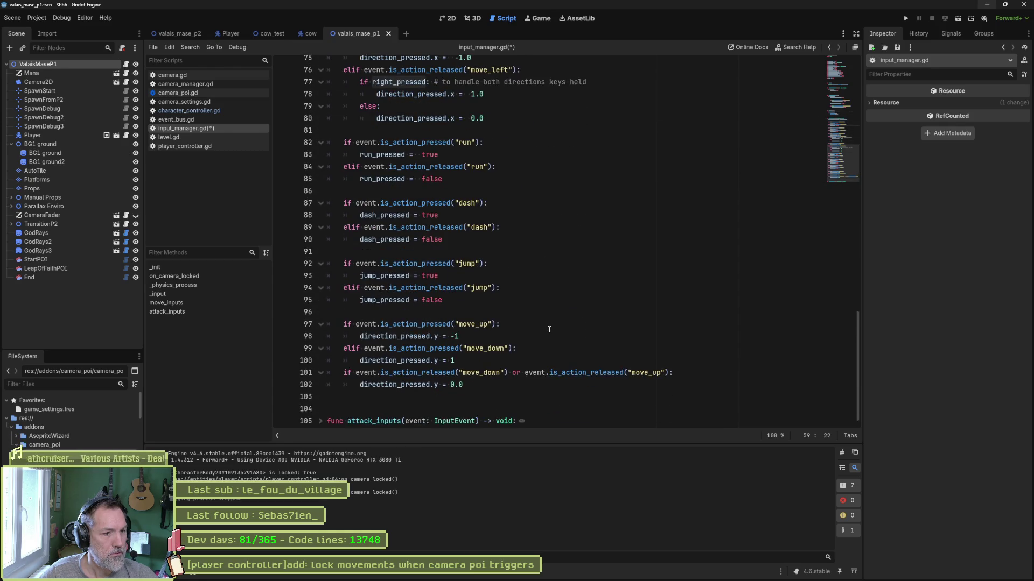
scroll(549, 329, down, 1)
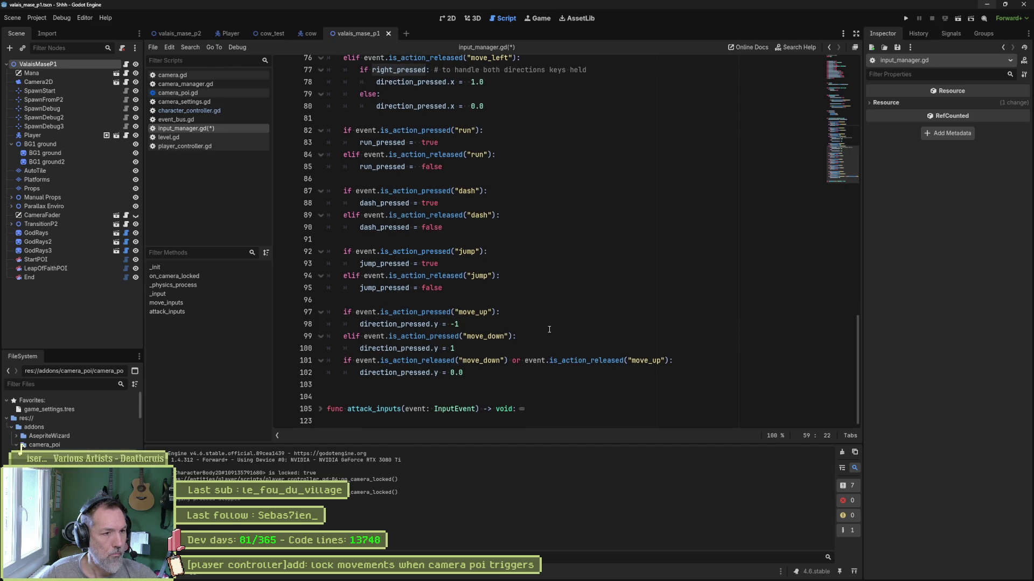
scroll(549, 329, up, 1)
scroll(549, 328, up, 4)
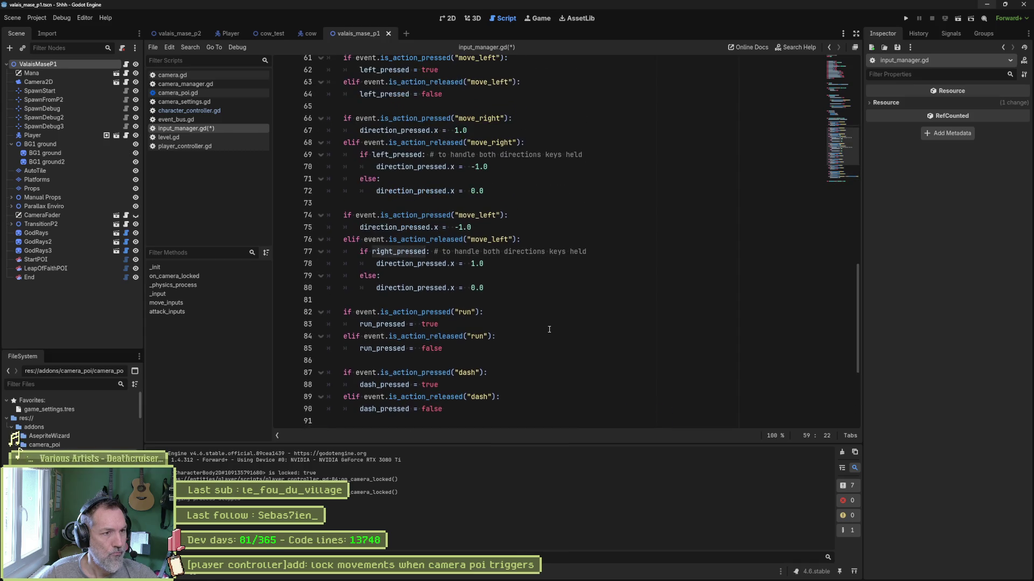
scroll(549, 329, up, 20)
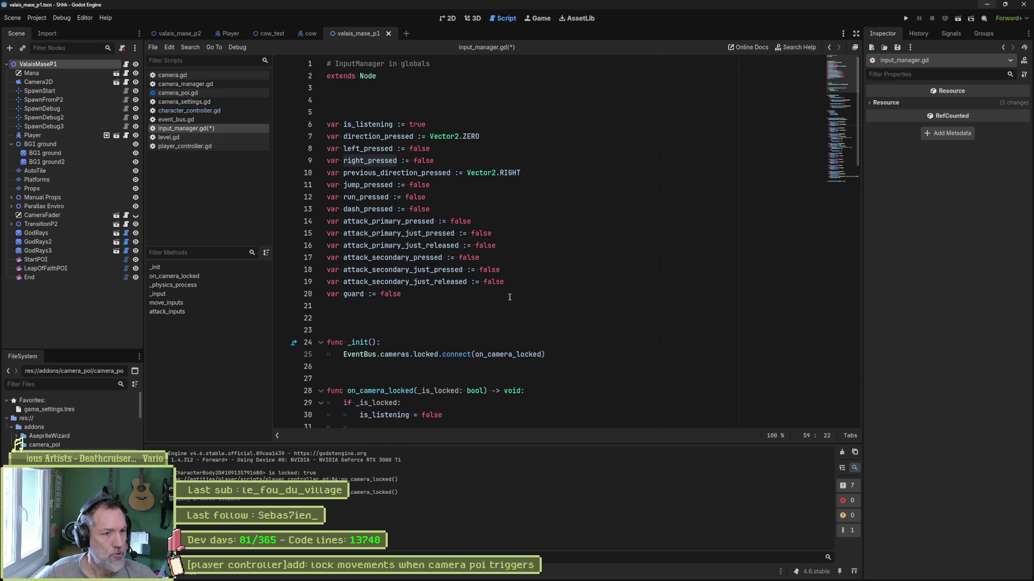
mouse_move(509, 294)
mouse_down()
mouse_move(474, 139)
mouse_move(461, 125)
mouse_up()
key(ctrl+c)
scroll(459, 273, down, 4)
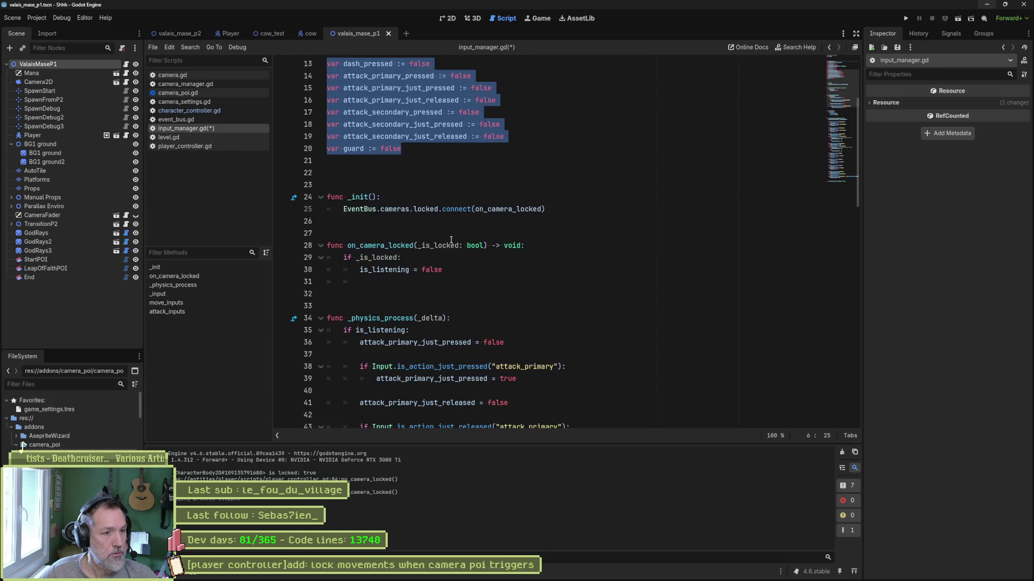
Step: Add a reset_inputs() call on a new line after is_listening = false
click(461, 273)
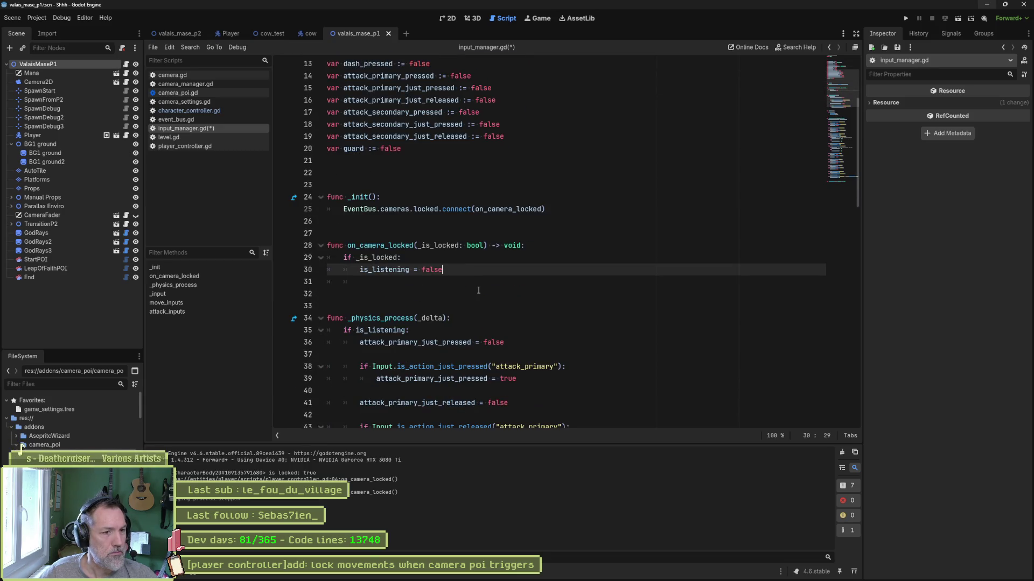
key(Return)
text(reset)
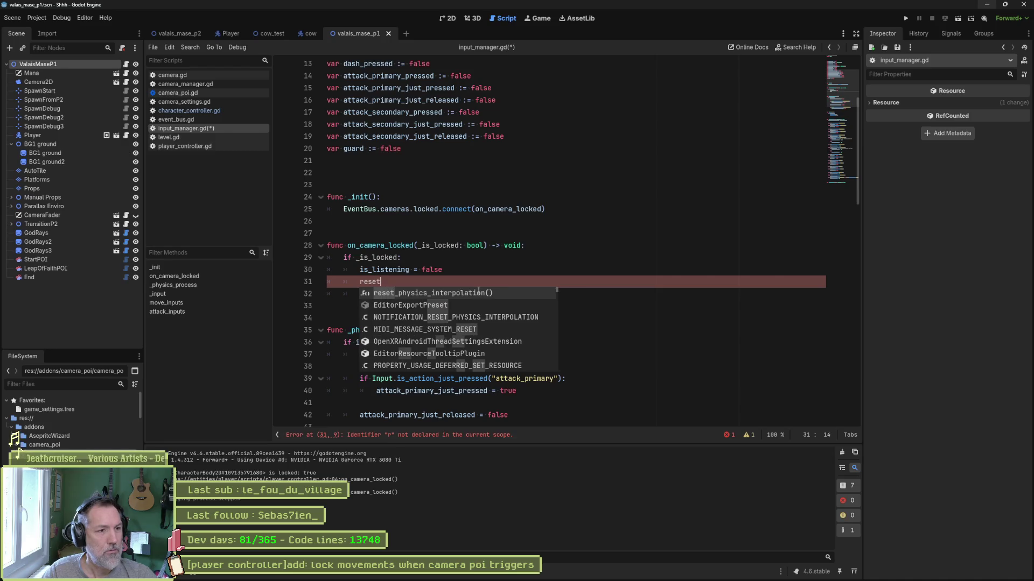
text(_inputs())
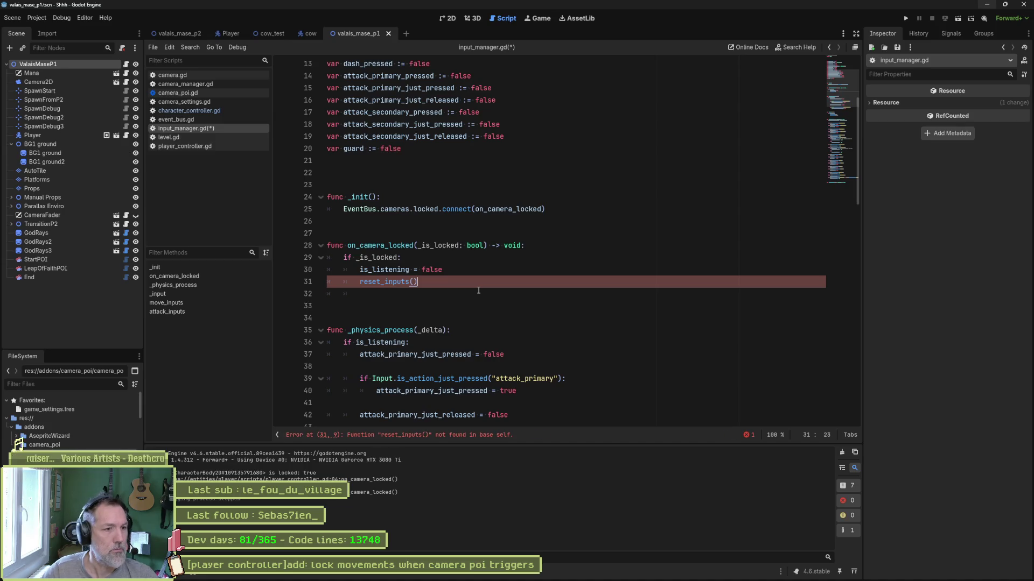
key(Down)
key(Down)
key(Return)
Step: Add a func reset_inputs() -> void: header and paste the variable declarations beneath it
text(func re)
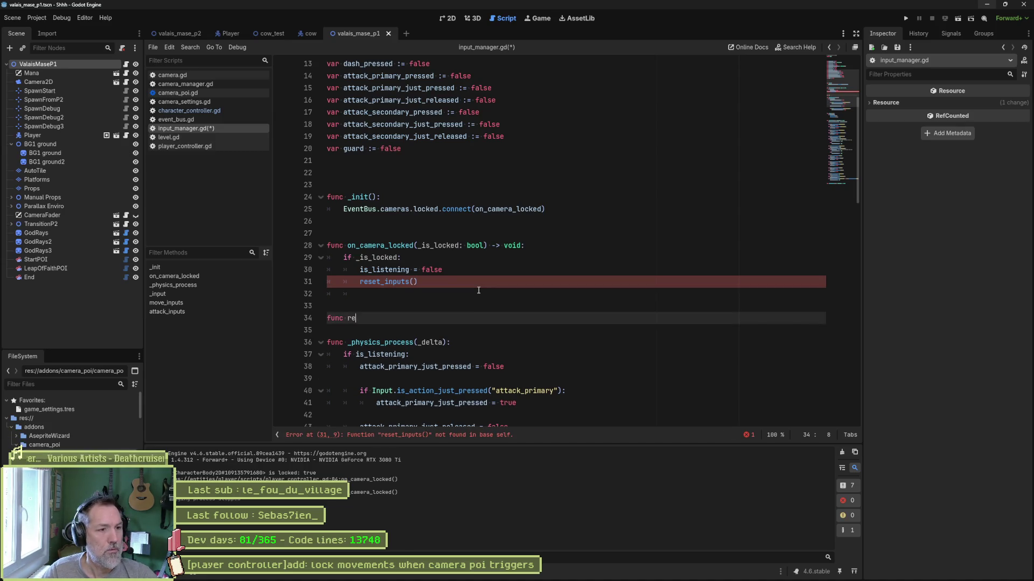
text(_inputs():)
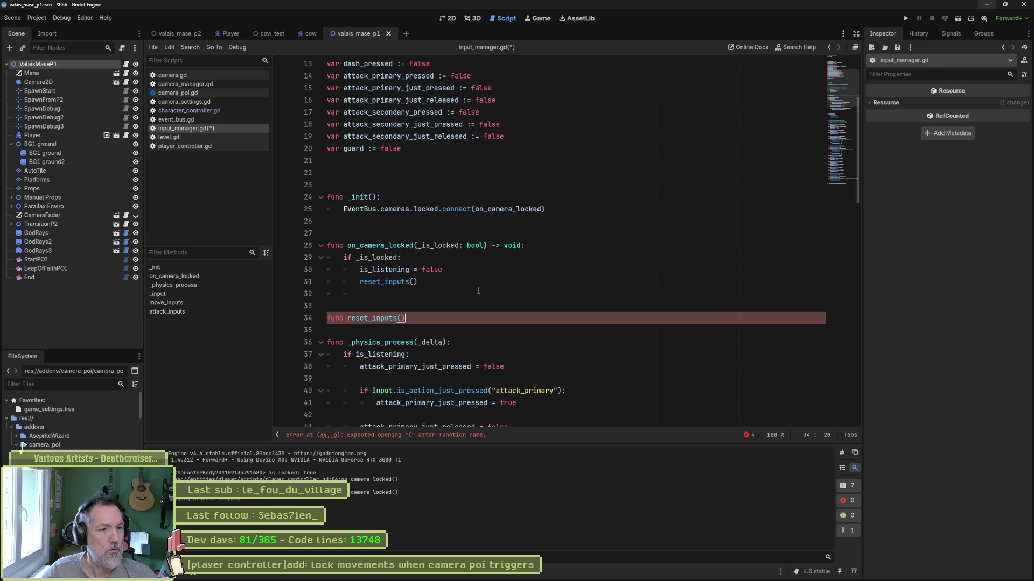
text( void:)
key(Return)
key(ctrl+v)
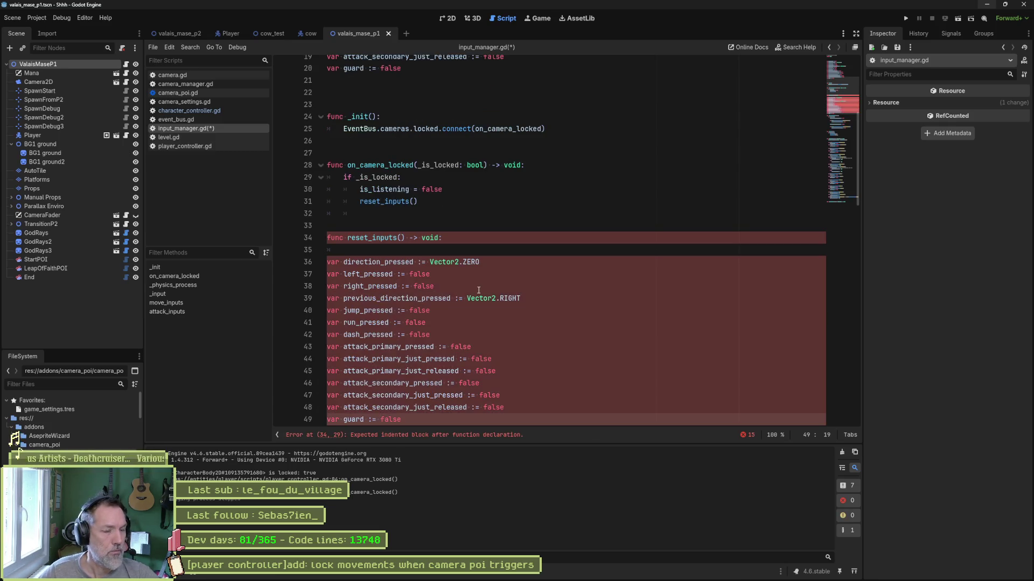
scroll(480, 265, down, 2)
key(Return)
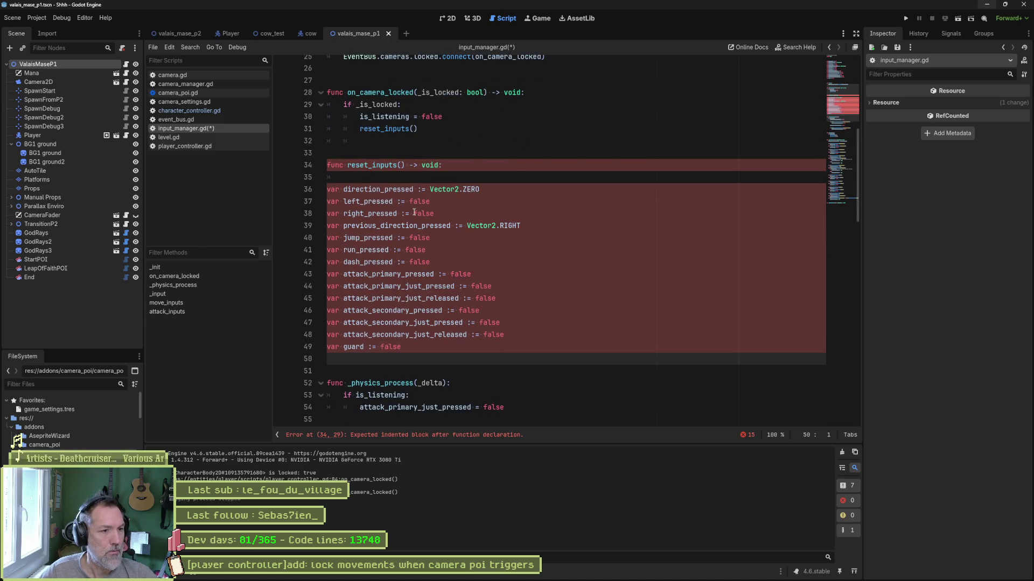
click(384, 178)
key(BackSpace)
Step: Turn the pasted declarations into indented default assignments, save input_manager.gd, and run the game
drag(328, 177, 409, 335)
key(Tab)
click(347, 189)
drag(344, 179, 347, 335)
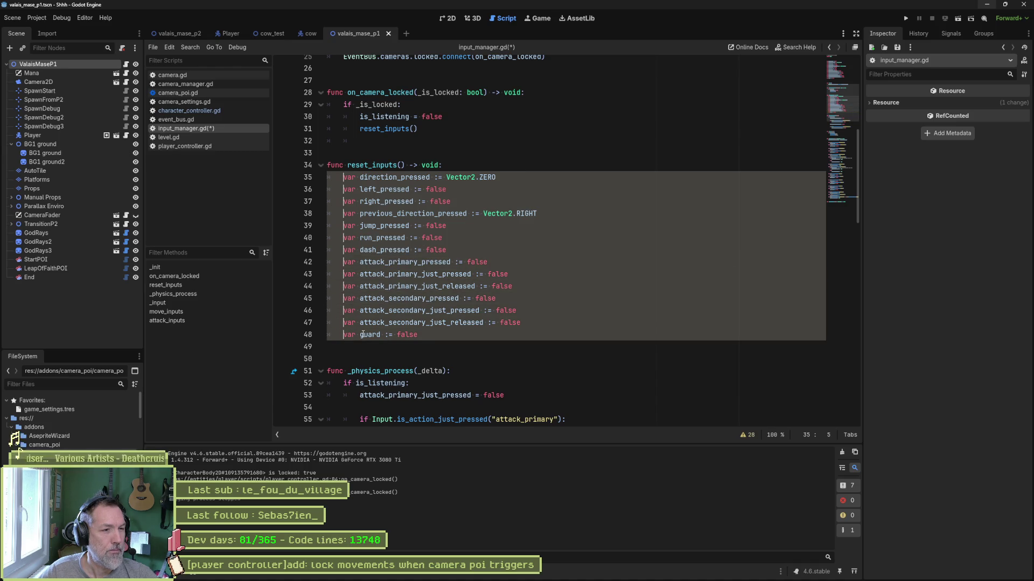
key(Delete)
key(Delete)
key(Delete)
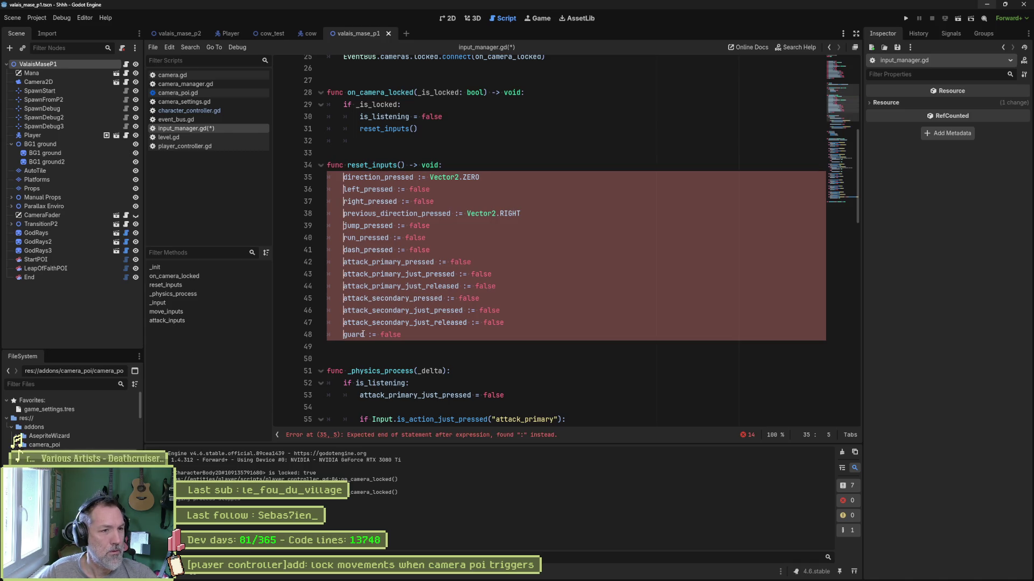
key(ctrl+Right)
key(Right)
key(Delete)
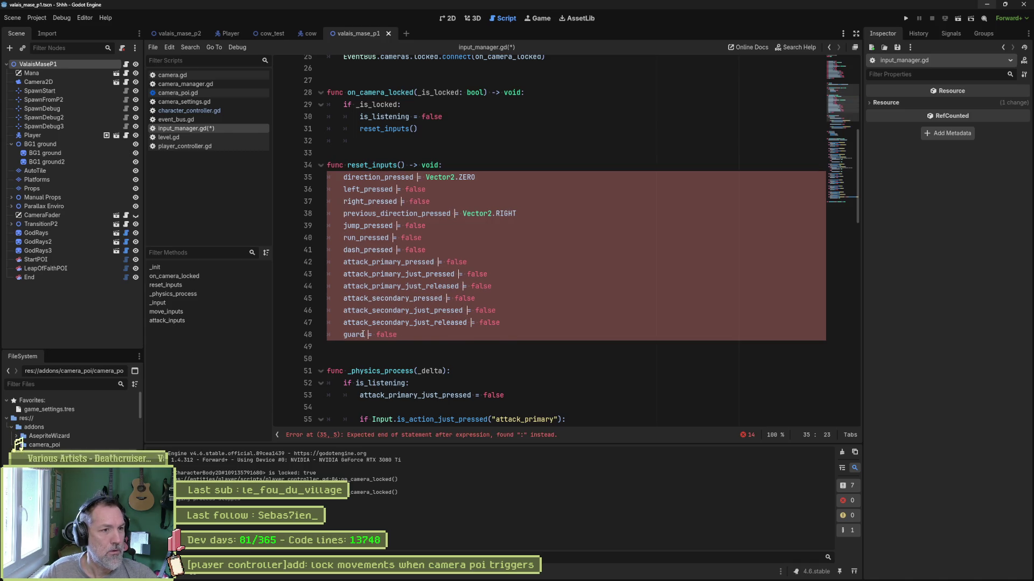
click(533, 202)
key(ctrl+s)
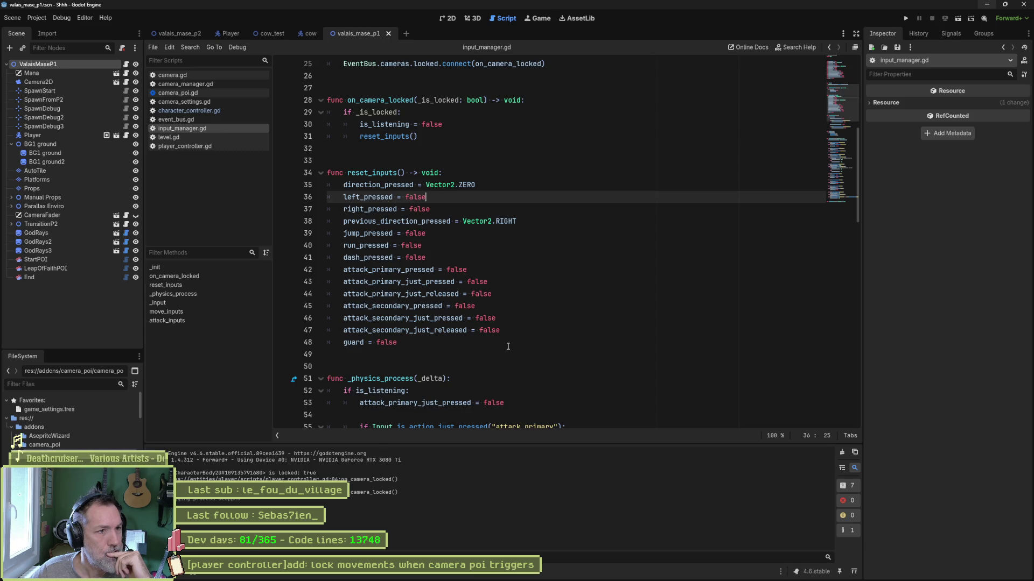
key(F6)
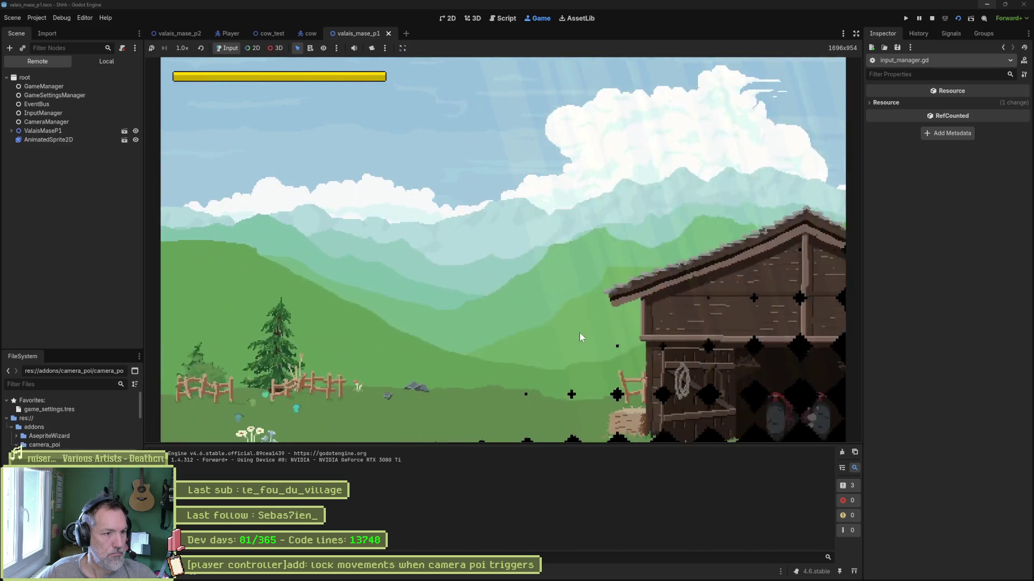
Step: Stop the game and set the ValaisMaseP1 level's Spawn property to SpawnDebug
key(F8)
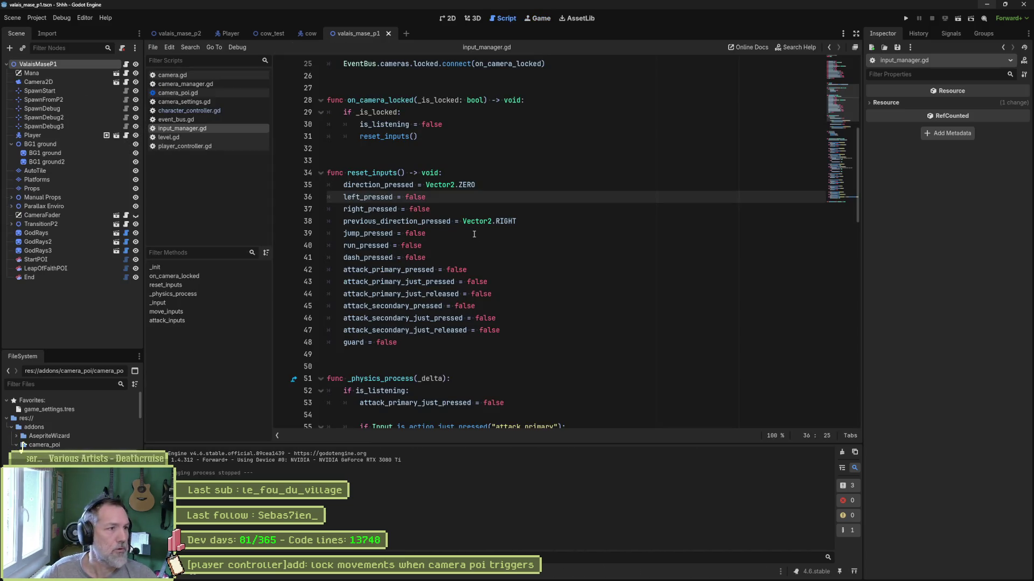
click(451, 18)
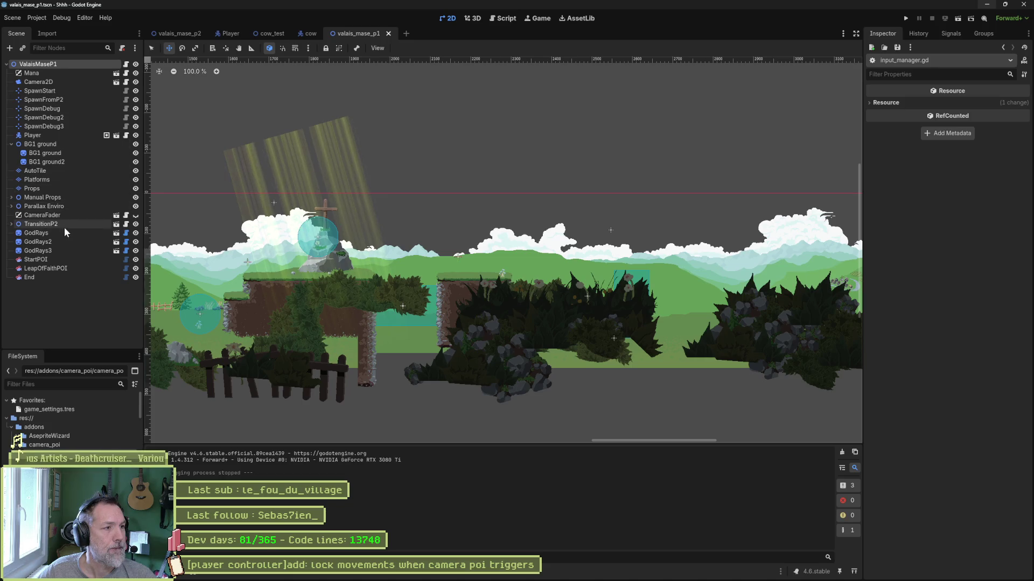
double_click(65, 109)
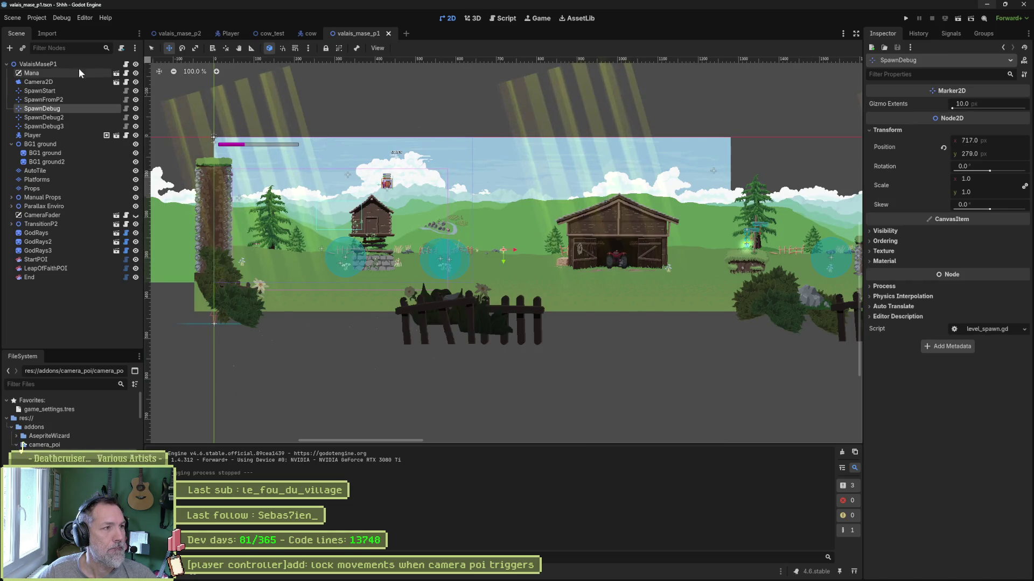
click(37, 64)
click(919, 130)
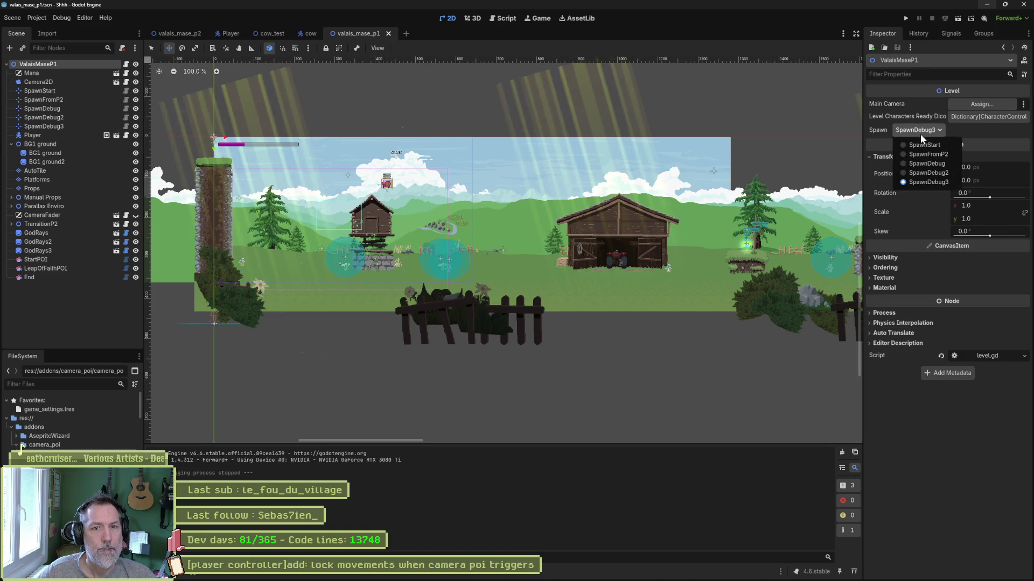
click(939, 163)
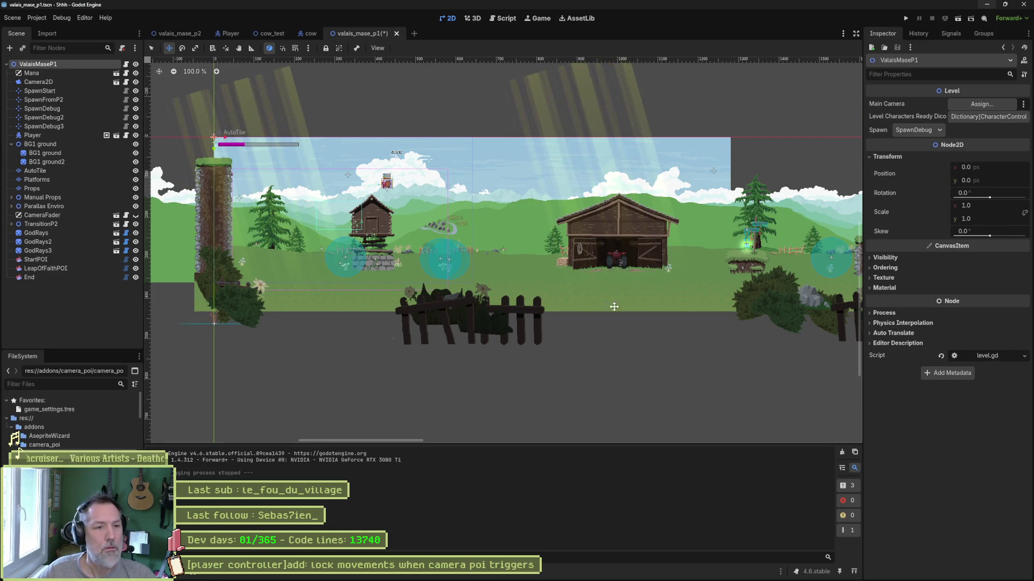
Step: Play-test from SpawnDebug, walking the cat left and right, then stop the game
key(F6)
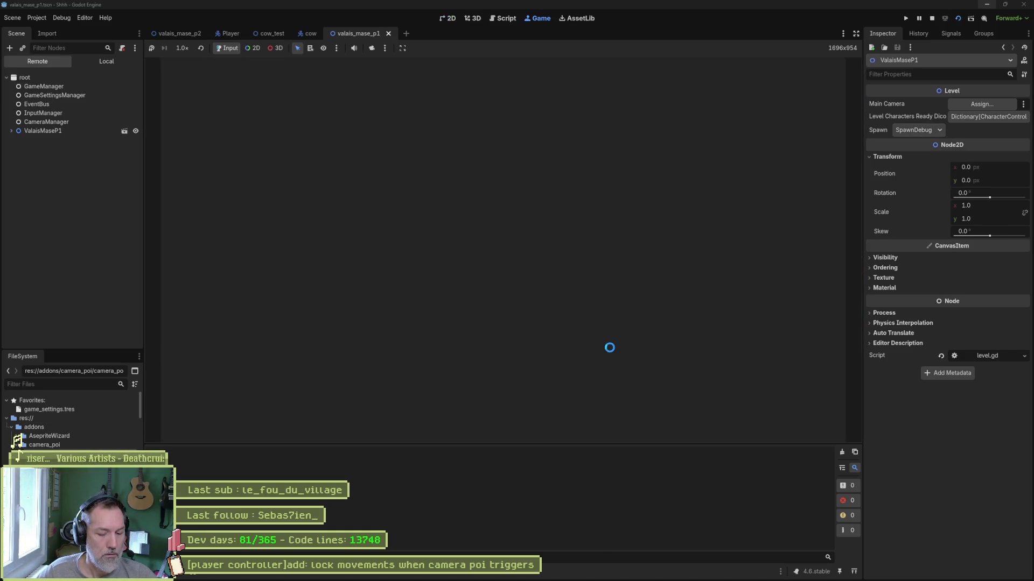
key(Left)
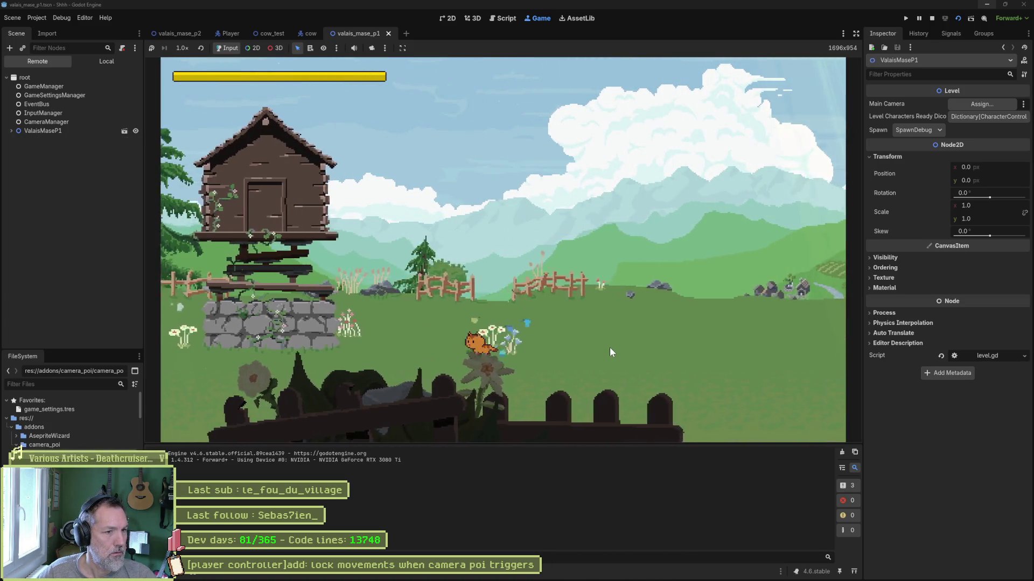
key(Left)
key(Right)
key(Left)
key(Right)
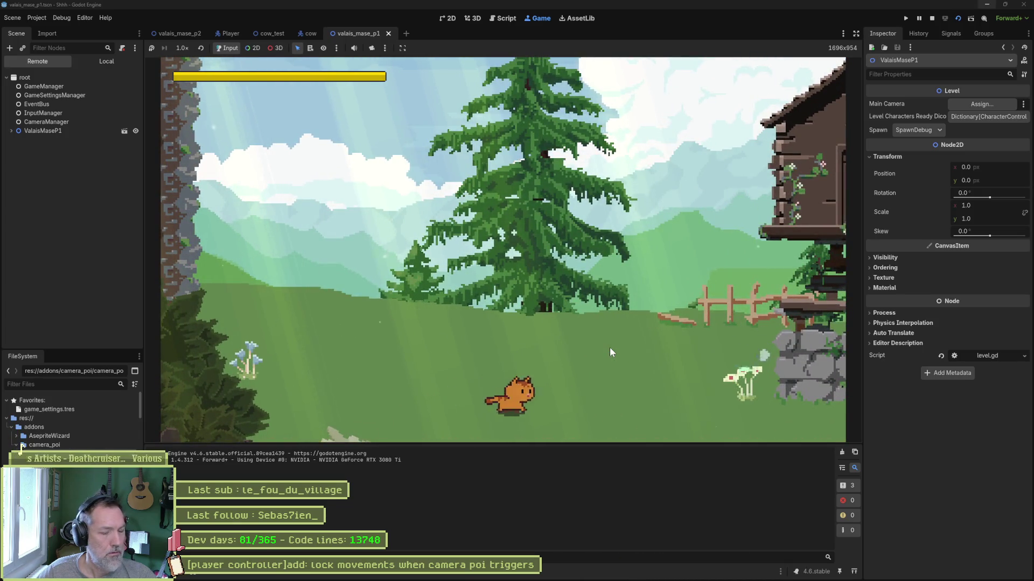
key(F8)
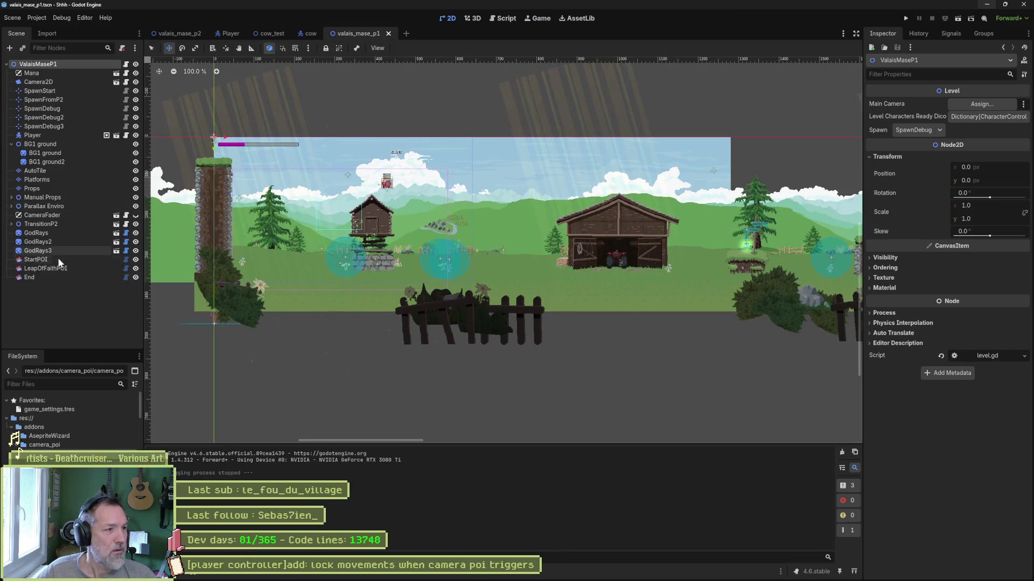
Step: Set StartPOI's release mode to On Timeout and show its areas while the game runs
click(37, 260)
click(978, 117)
click(974, 138)
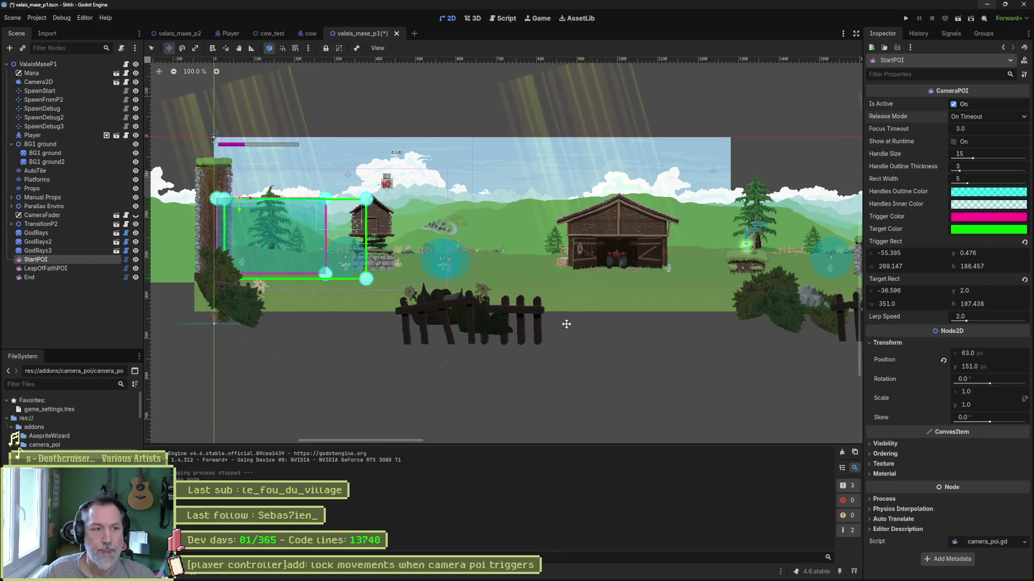
click(954, 141)
Step: Run the game, walk the cat left into the camera trigger, stop, and return to input_manager.gd
key(F6)
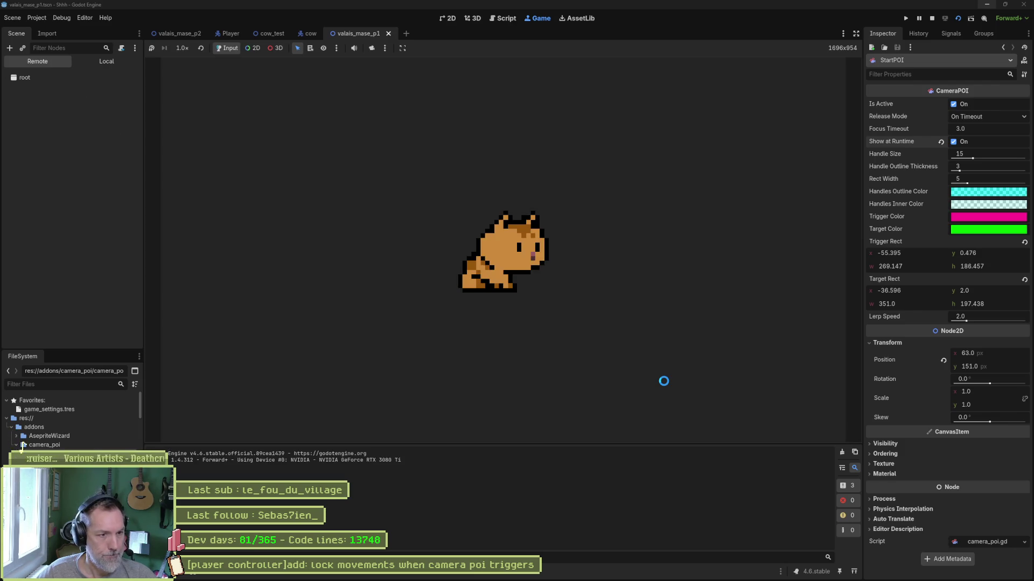
key(Left)
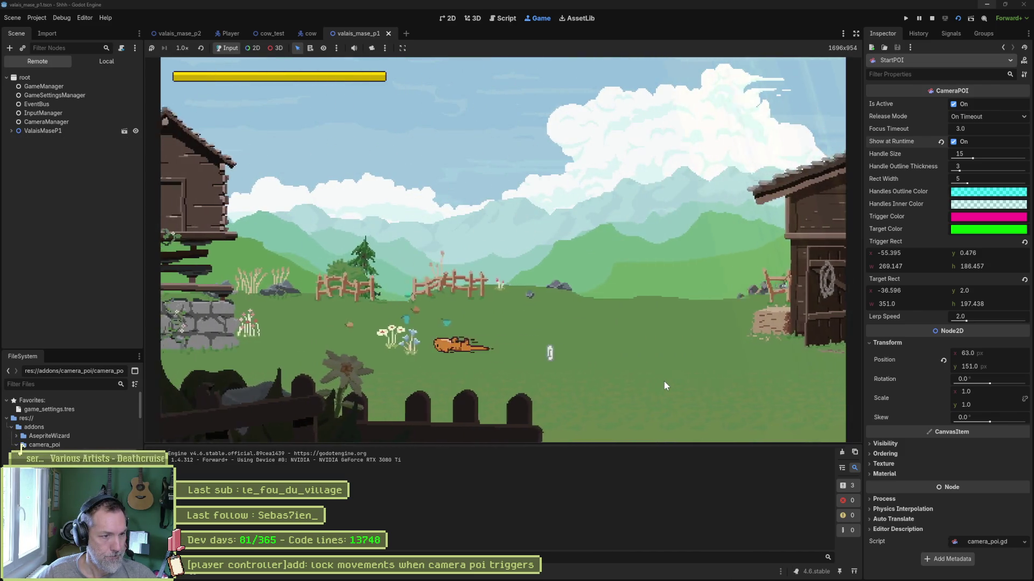
key(Left)
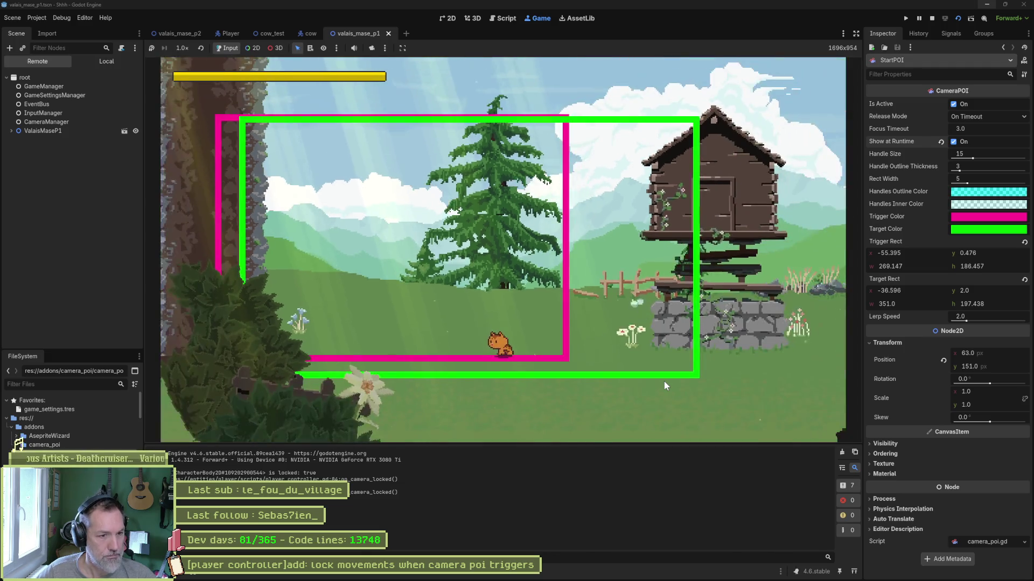
key(F8)
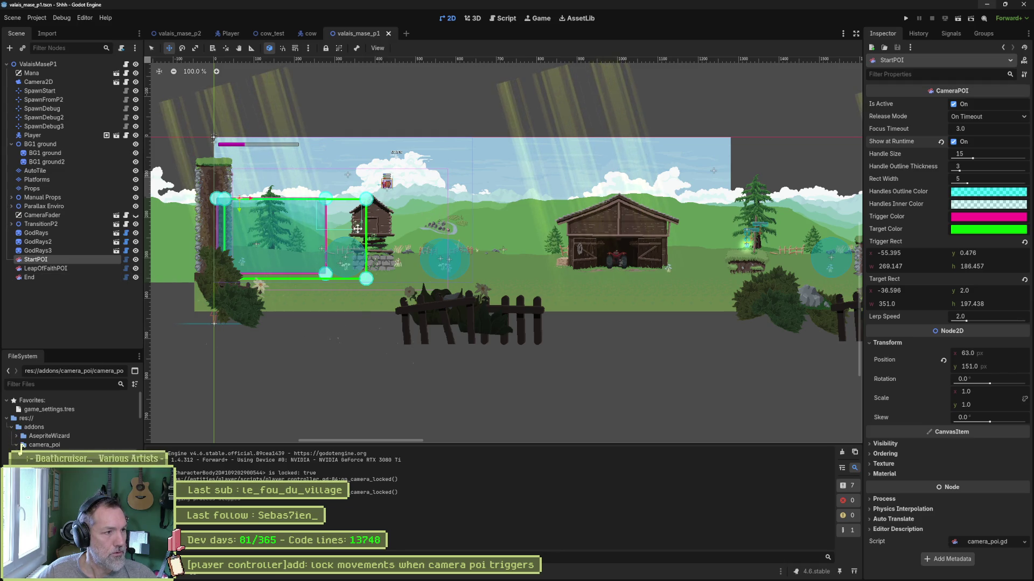
key(ctrl+F3)
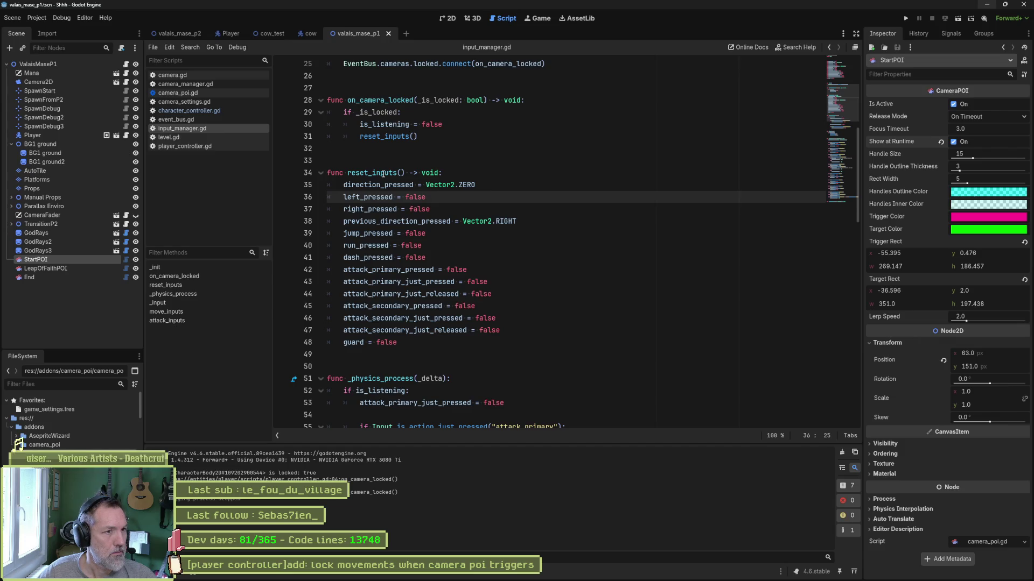
Step: Move is_listening below reset_inputs(), unindent it, set it to _is_locked, and save
click(397, 125)
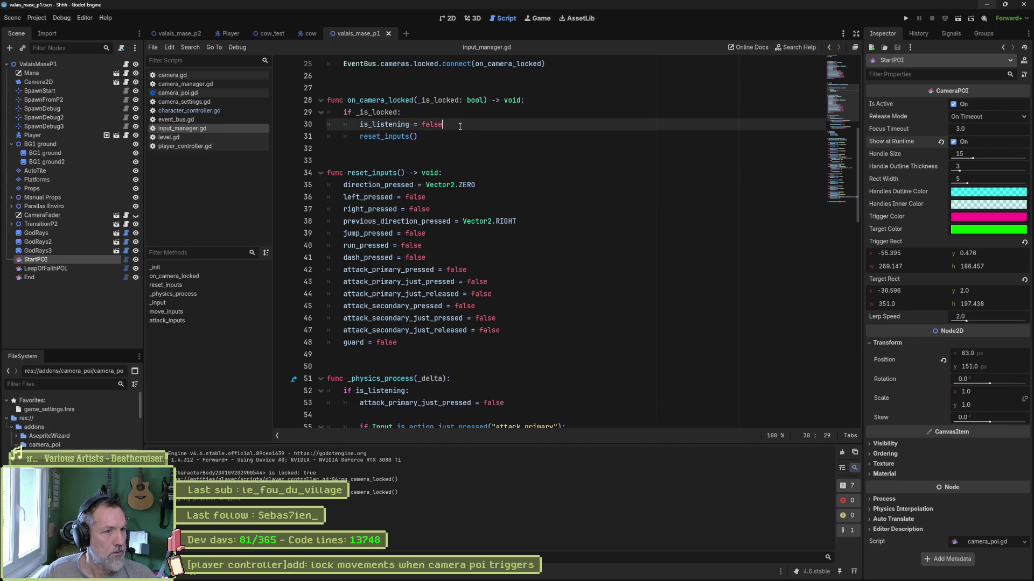
key(alt+Down)
key(shift+Tab)
double_click(434, 100)
key(ctrl+c)
double_click(415, 136)
key(ctrl+v)
key(ctrl+s)
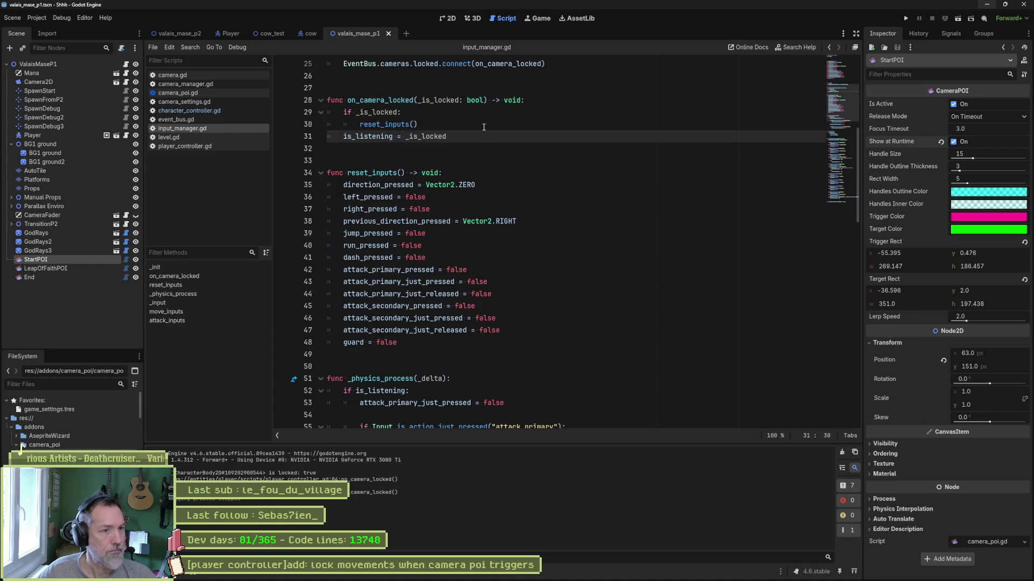
Step: Run the level, walk the cat left into the trigger and back right, then stop
key(F6)
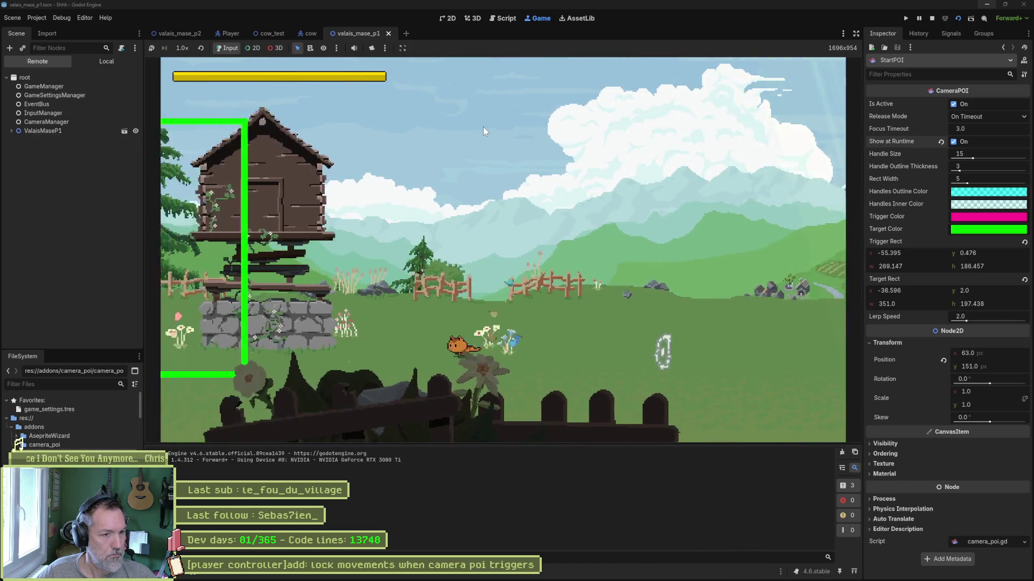
key(Left)
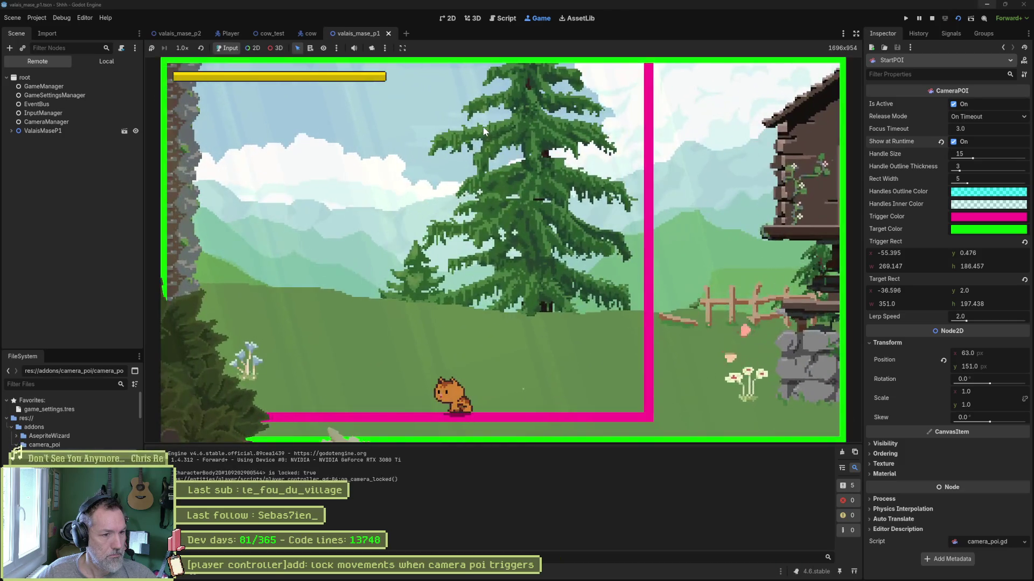
key(Right)
key(Right)
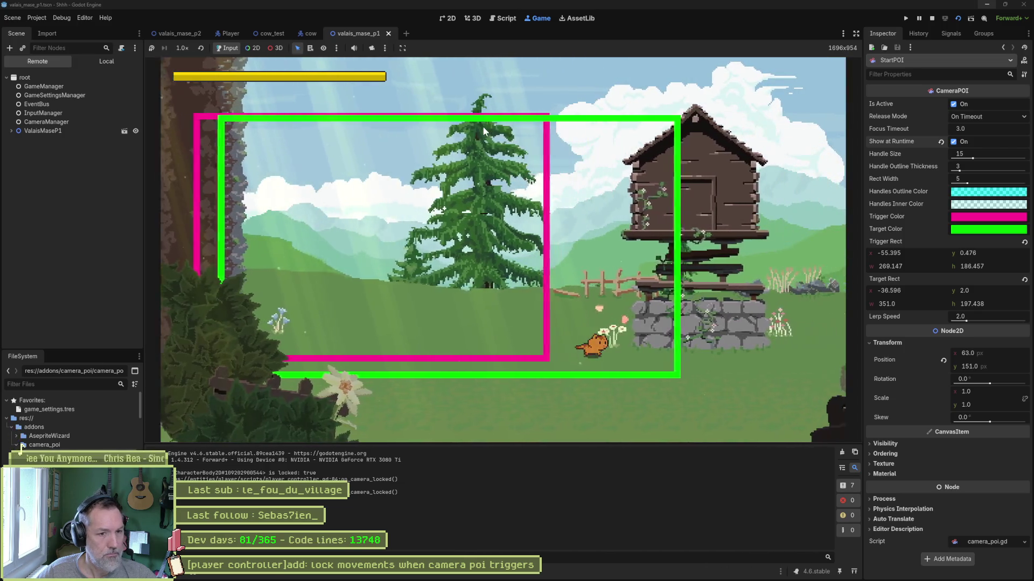
key(Right)
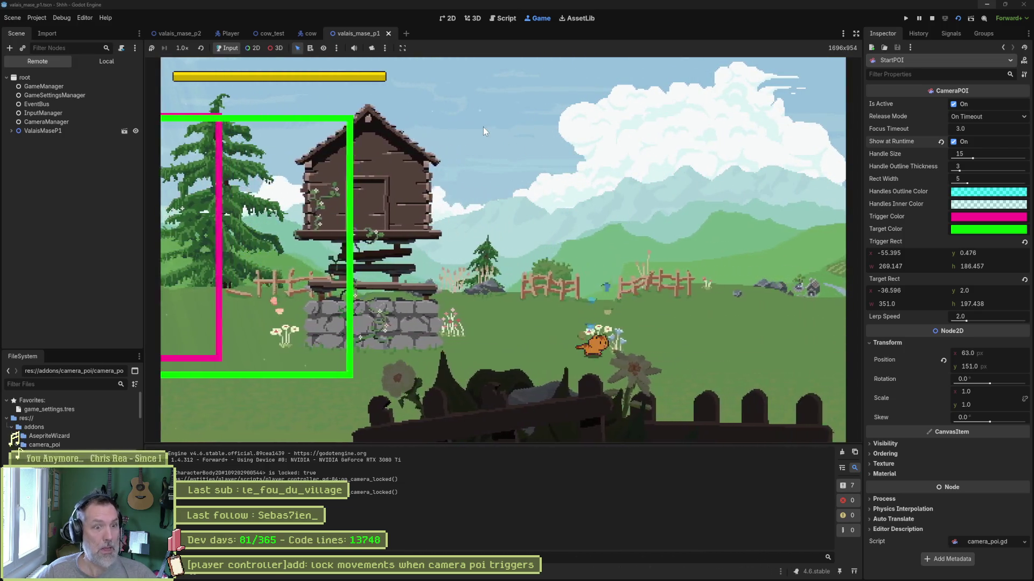
key(F8)
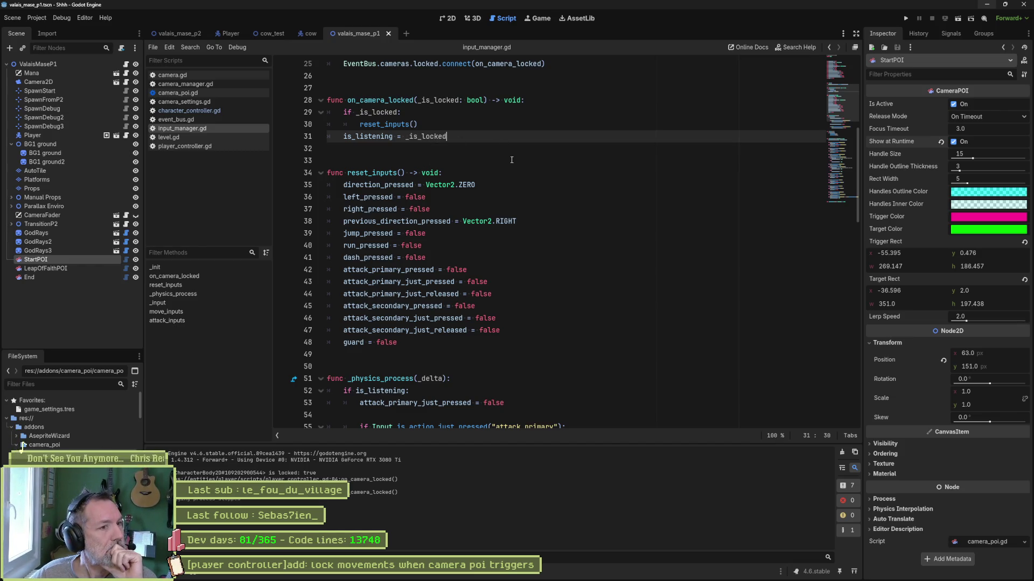
scroll(512, 160, down, 4)
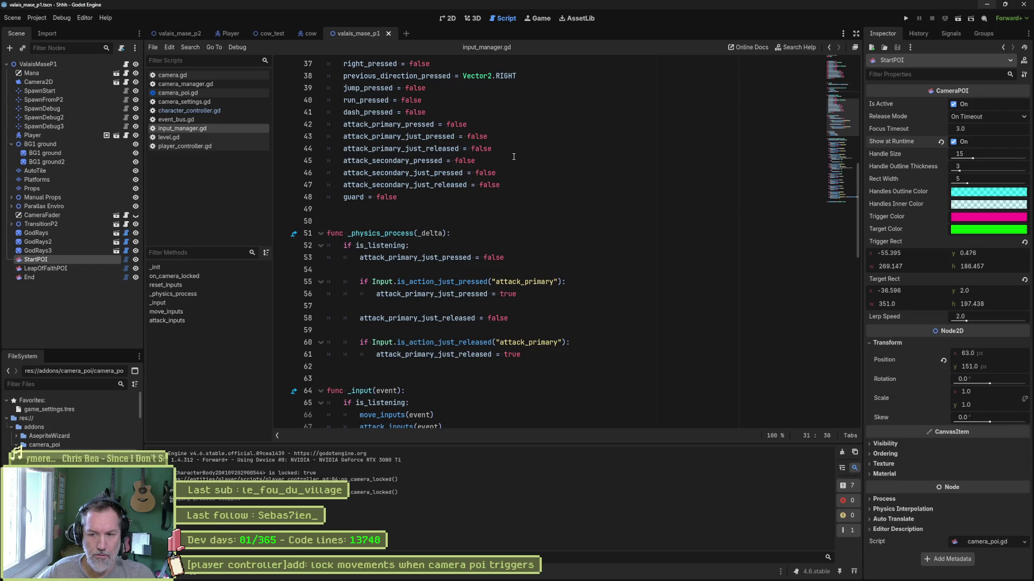
key(F6)
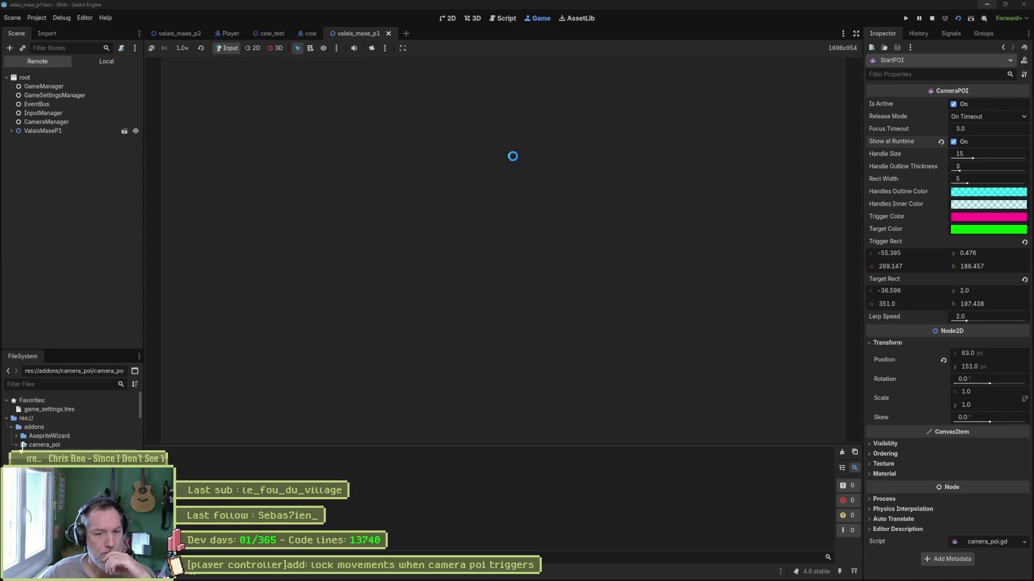
key(F8)
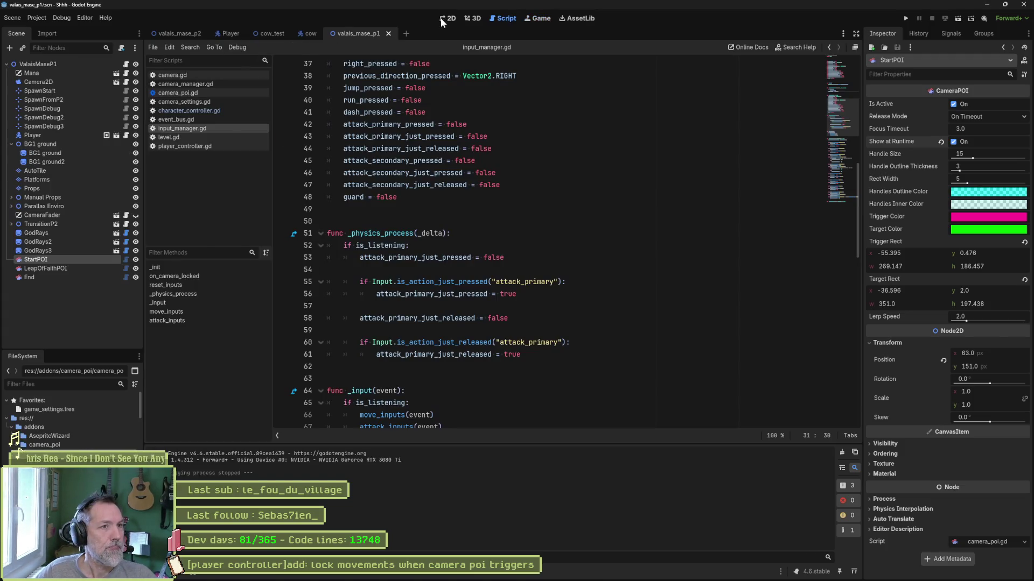
Step: In the 2D level view, move the SpawnDebug marker slightly left to 446, 306
click(447, 18)
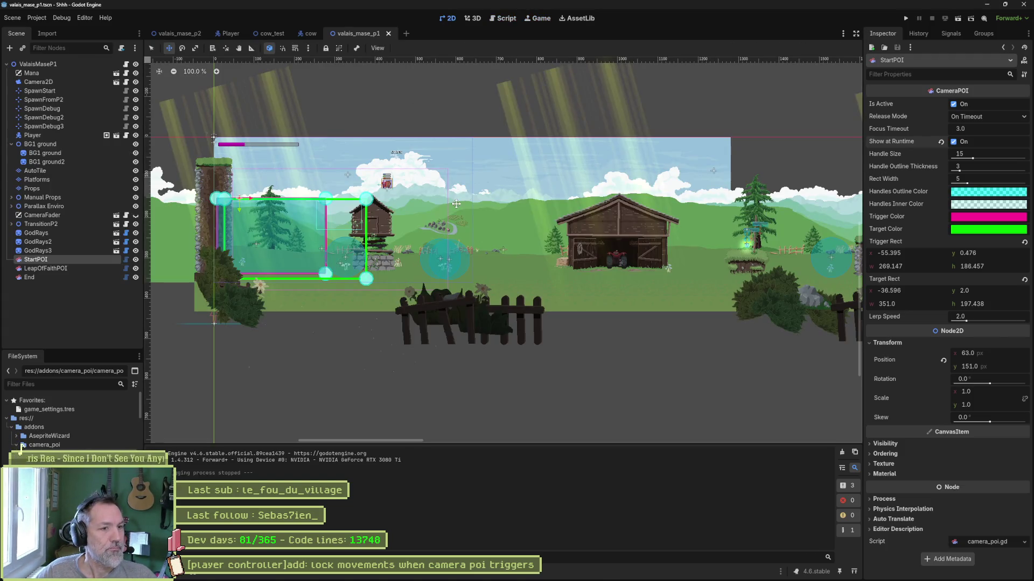
click(503, 251)
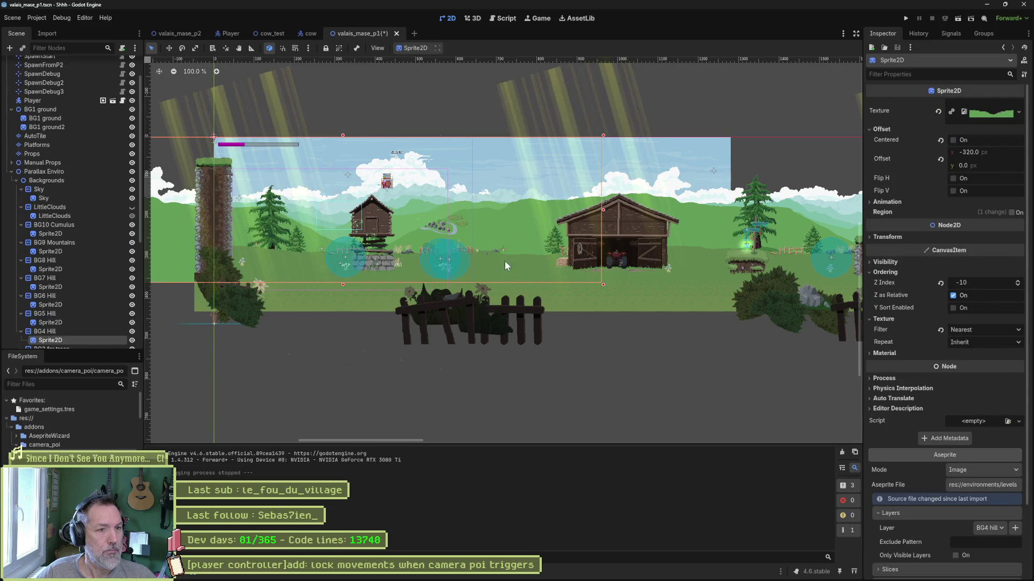
mouse_move(576, 348)
mouse_down()
mouse_move(499, 241)
mouse_move(441, 261)
mouse_up()
scroll(77, 275, down, 5)
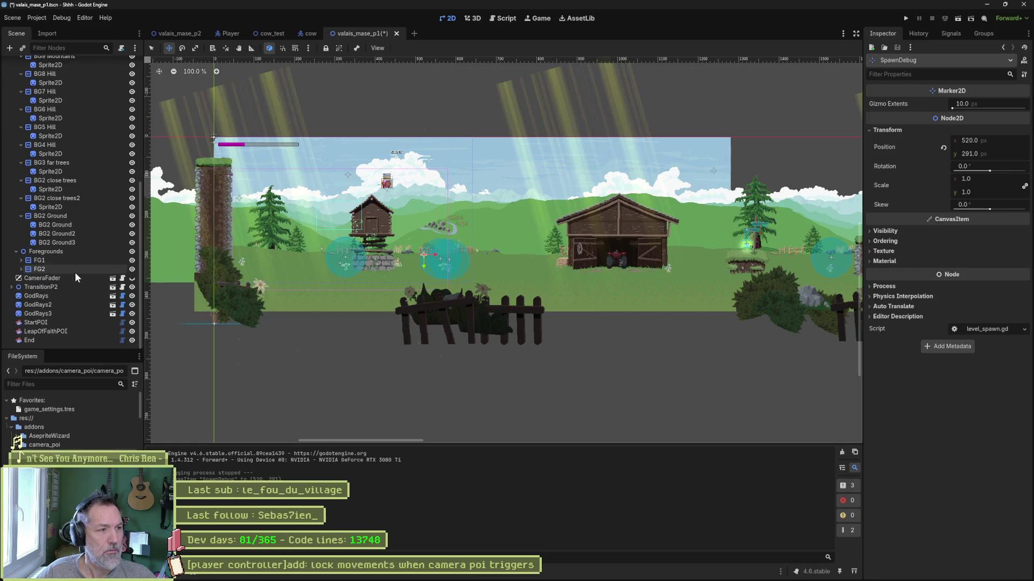
click(60, 320)
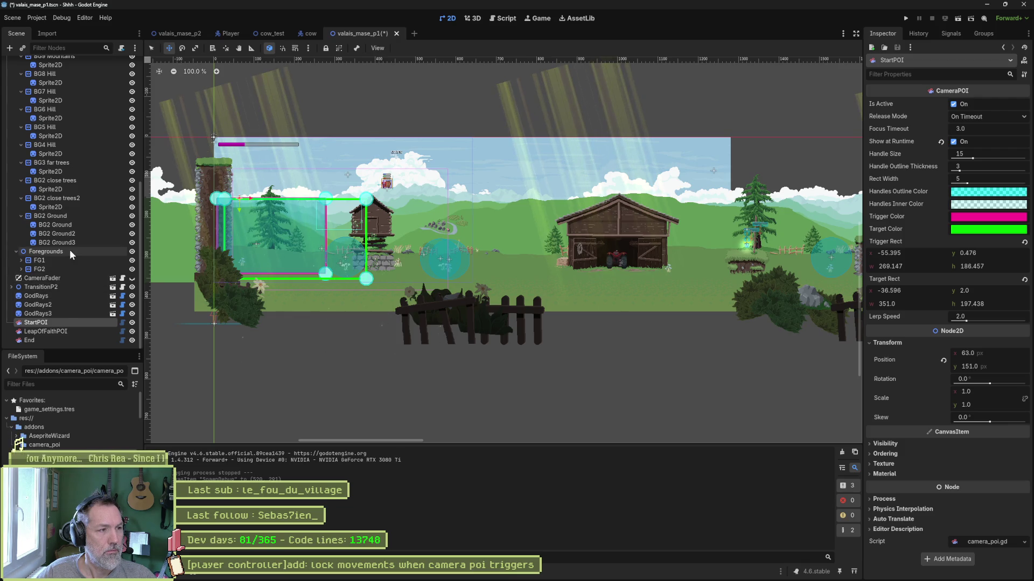
scroll(74, 248, up, 6)
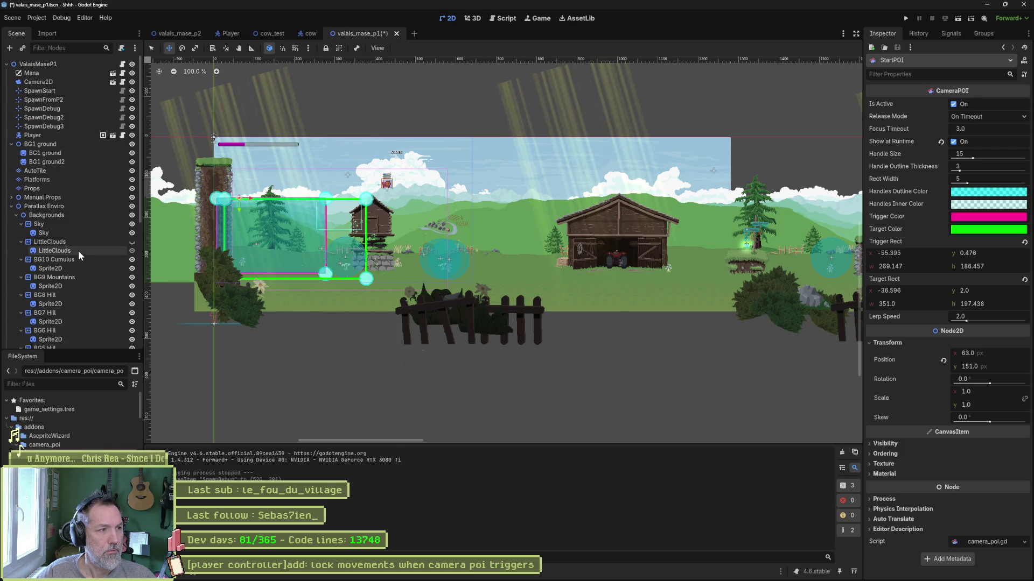
click(11, 206)
click(11, 144)
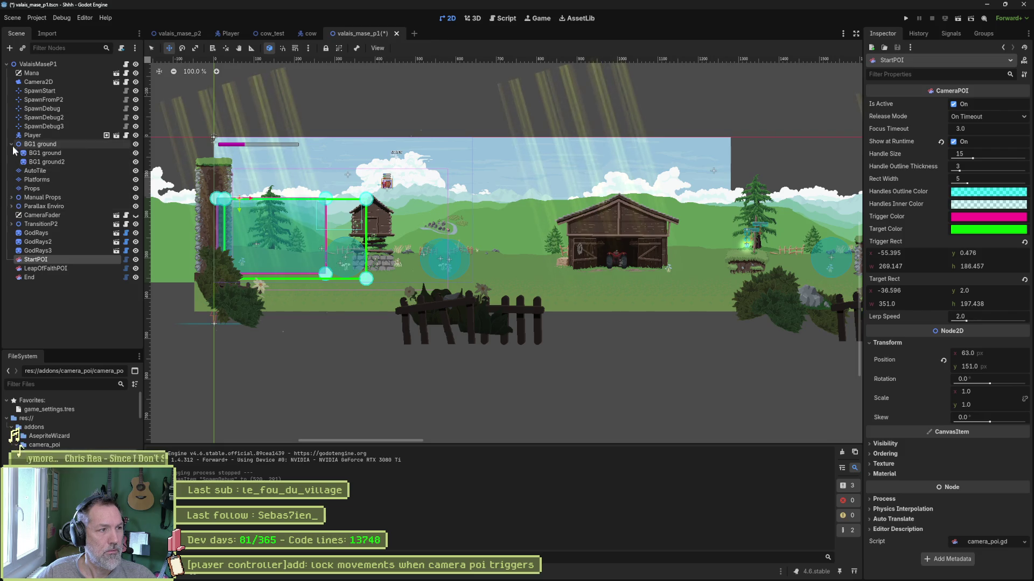
click(43, 110)
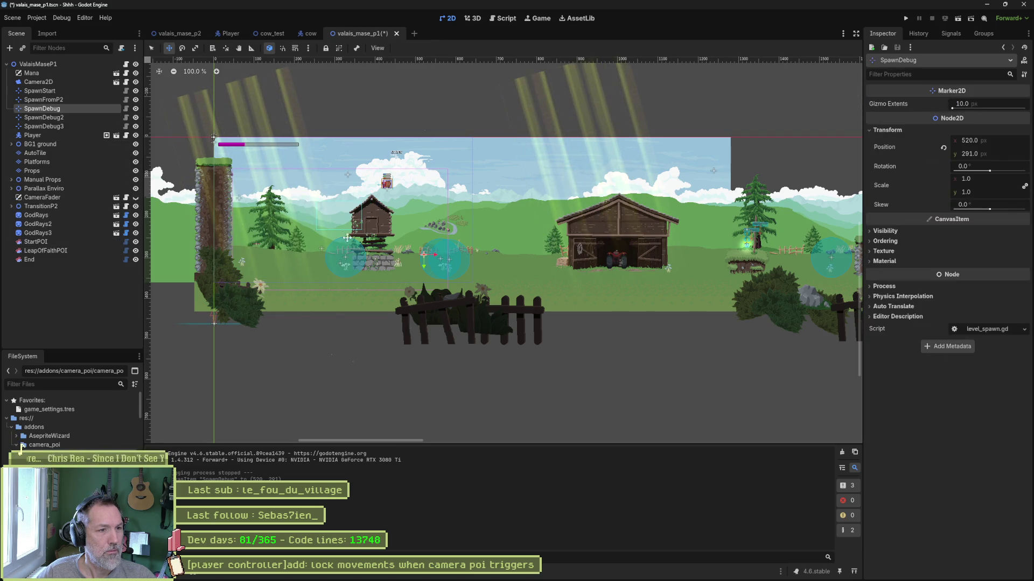
drag(329, 252, 320, 251)
Step: Run the scene, walk the cat left through the camera zones, stop, and return to input_manager.gd
key(F6)
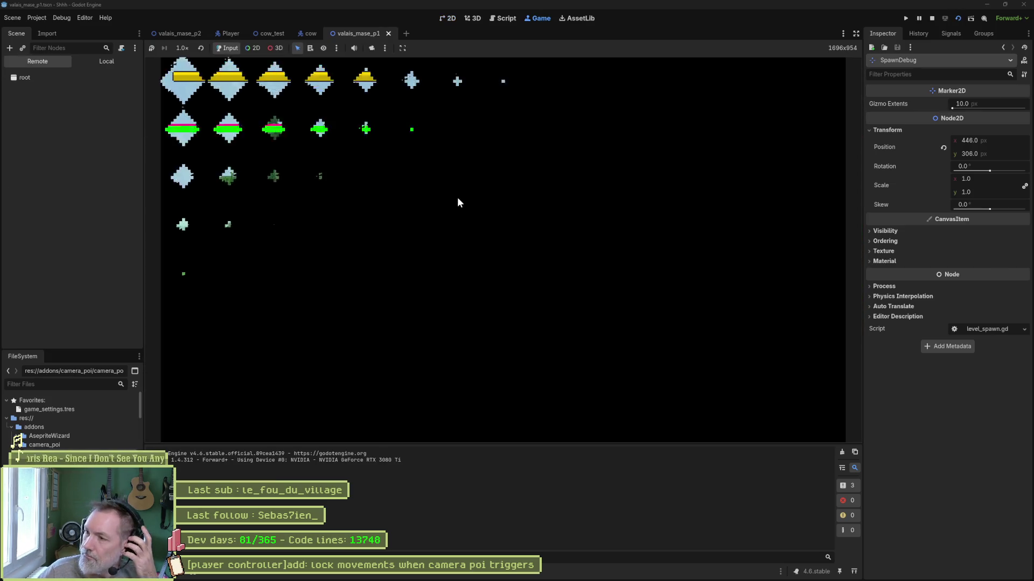
key(Left)
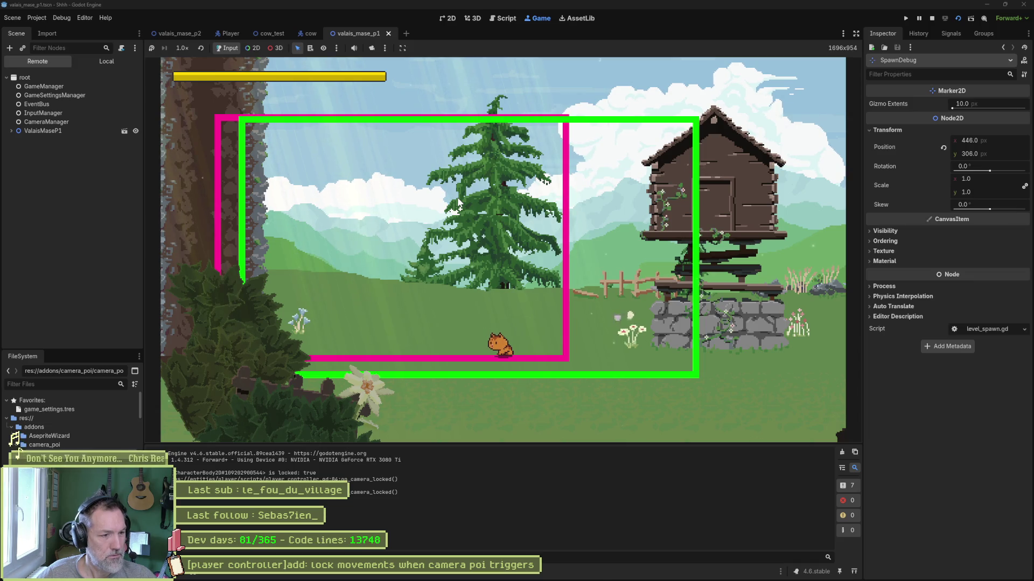
click(936, 18)
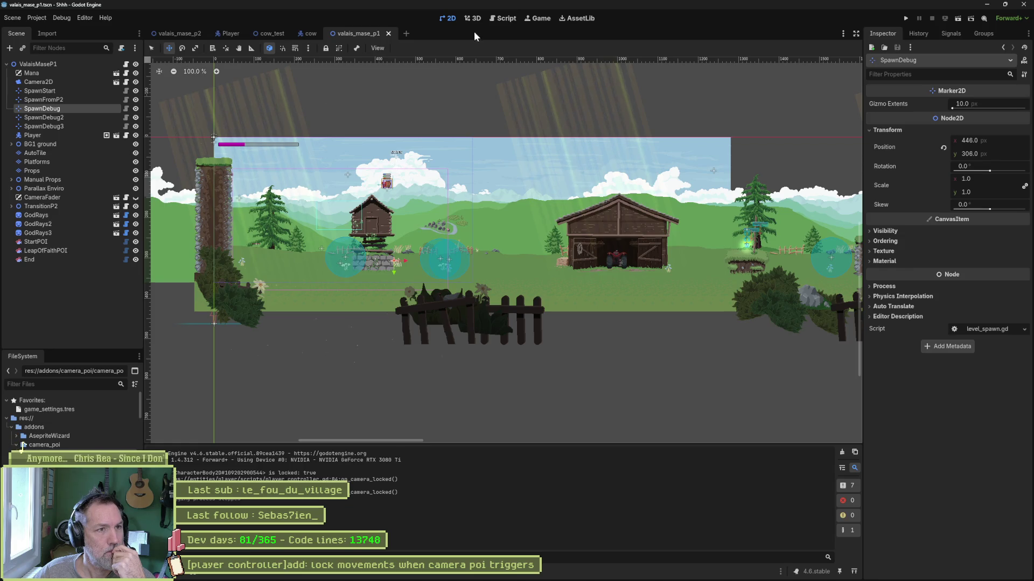
key(ctrl+F3)
click(842, 75)
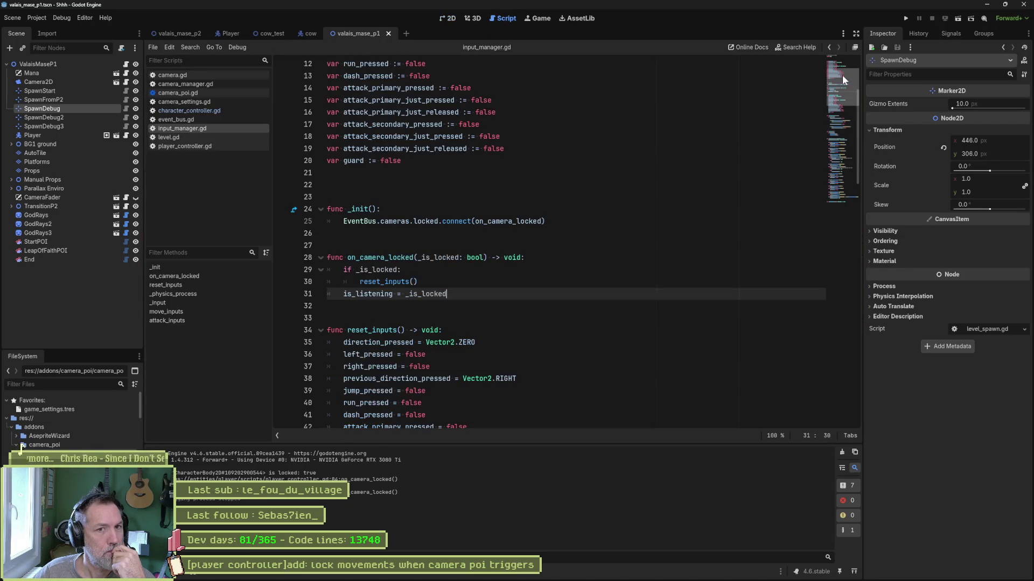
Step: Go to the start of the is_listening declaration on line 6 to export it
click(838, 63)
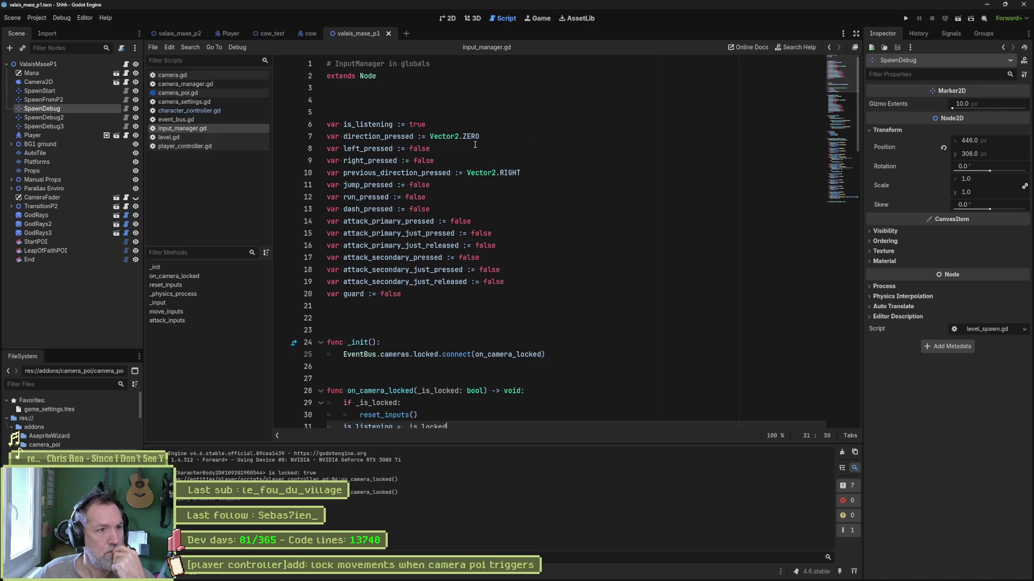
click(332, 124)
key(Left)
Step: Run the level, inspect the live Player's properties filtered by 'list', then return to the script
key(F6)
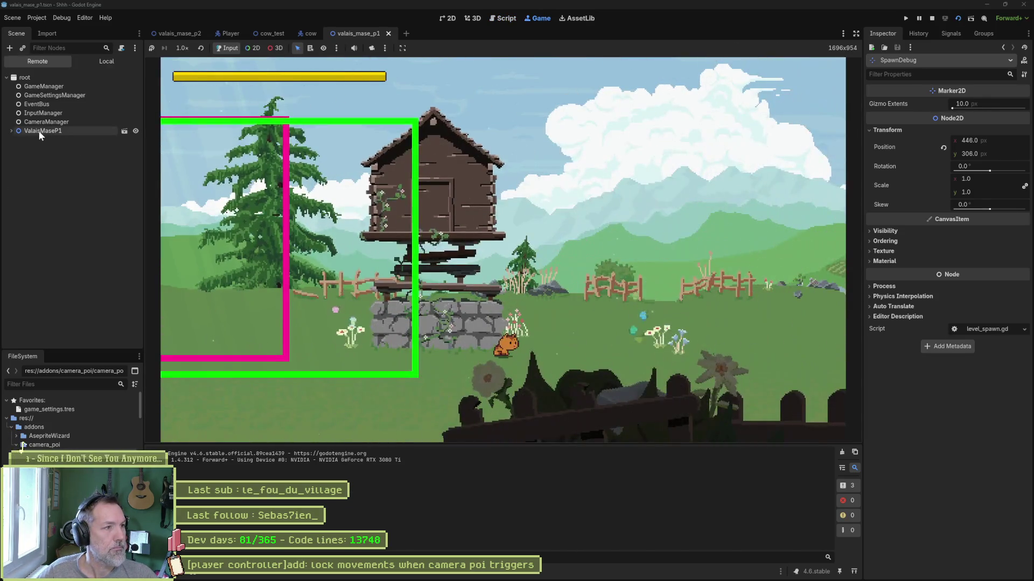
click(41, 130)
click(46, 203)
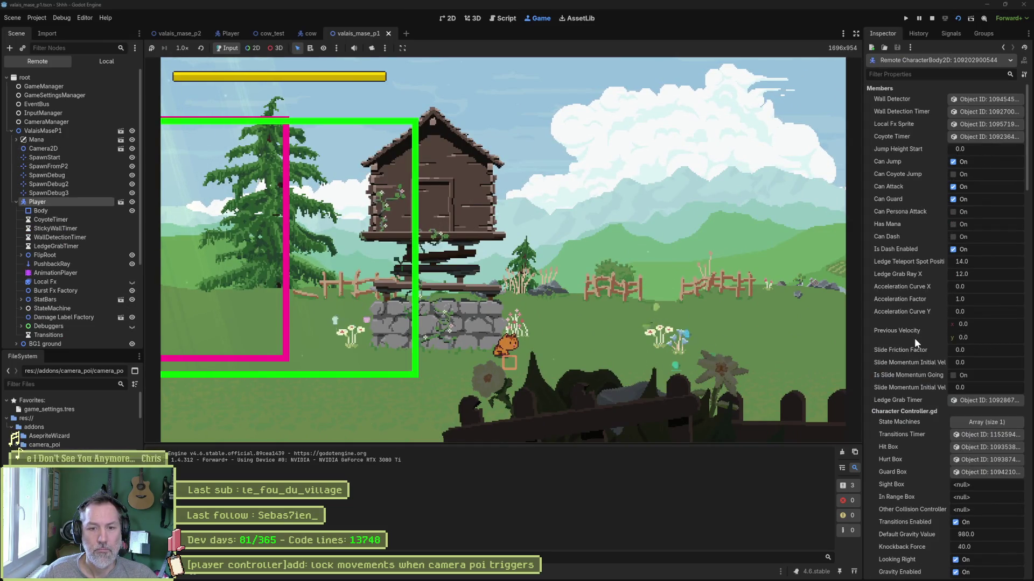
scroll(912, 355, down, 5)
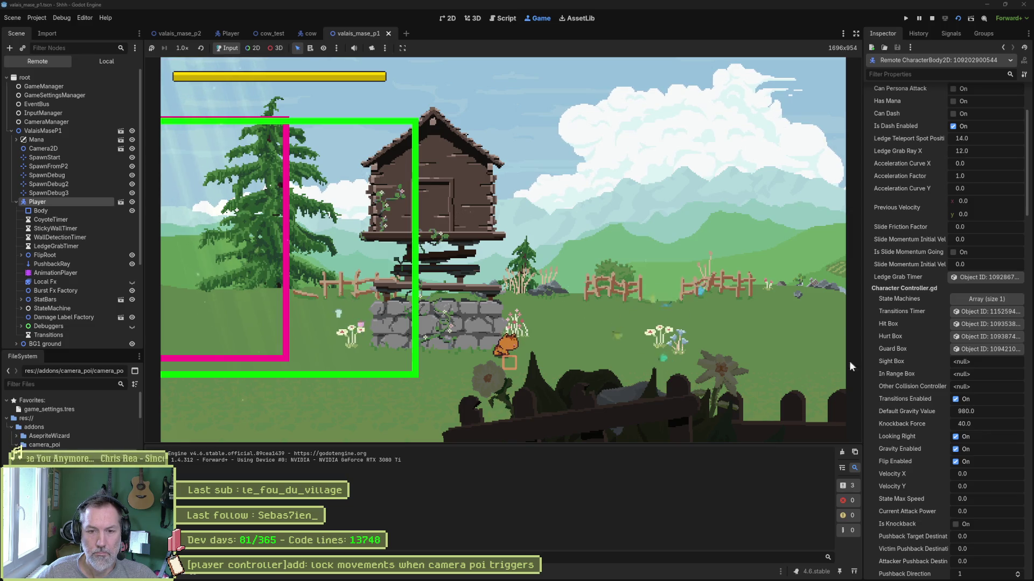
scroll(907, 336, down, 5)
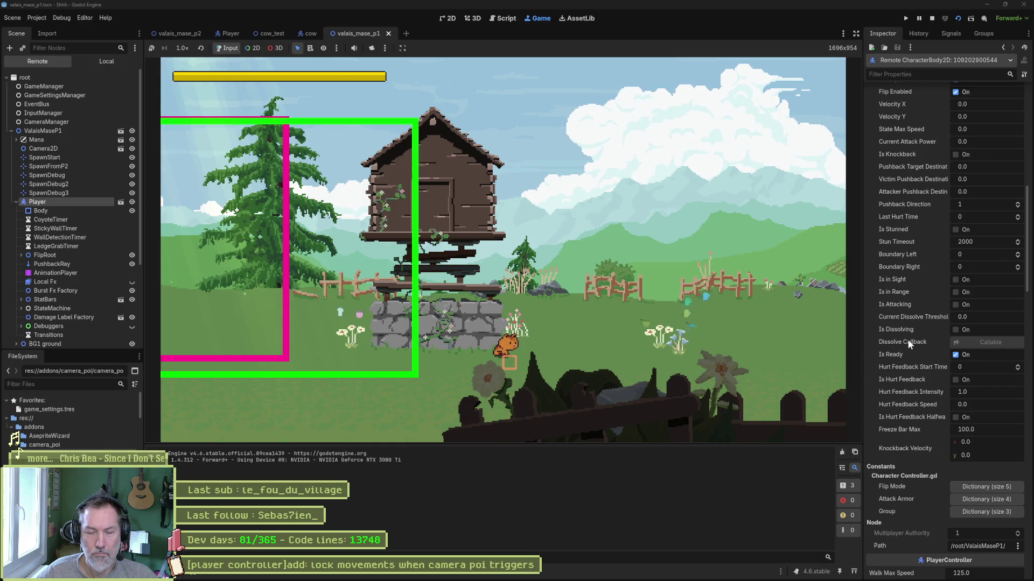
click(935, 74)
text(list)
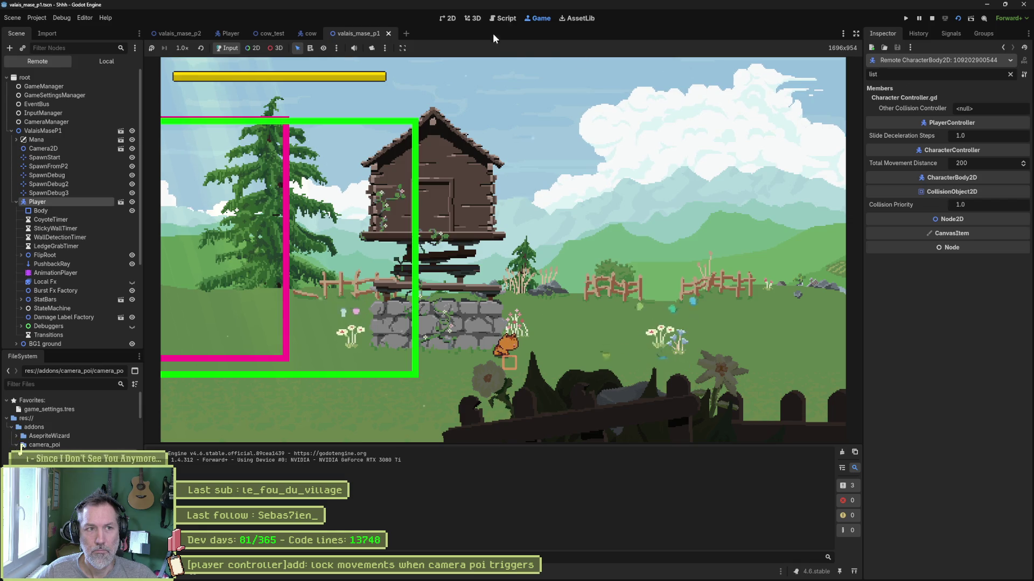
click(502, 18)
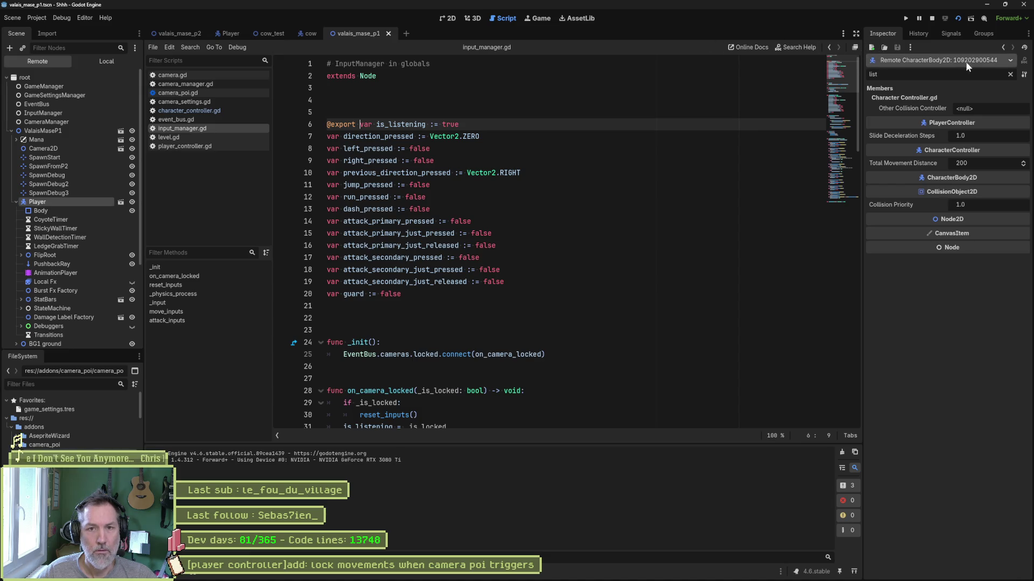
Step: Inspect the live InputManager, walk the cat left, uncheck Is Listening, then stop the game
click(1010, 77)
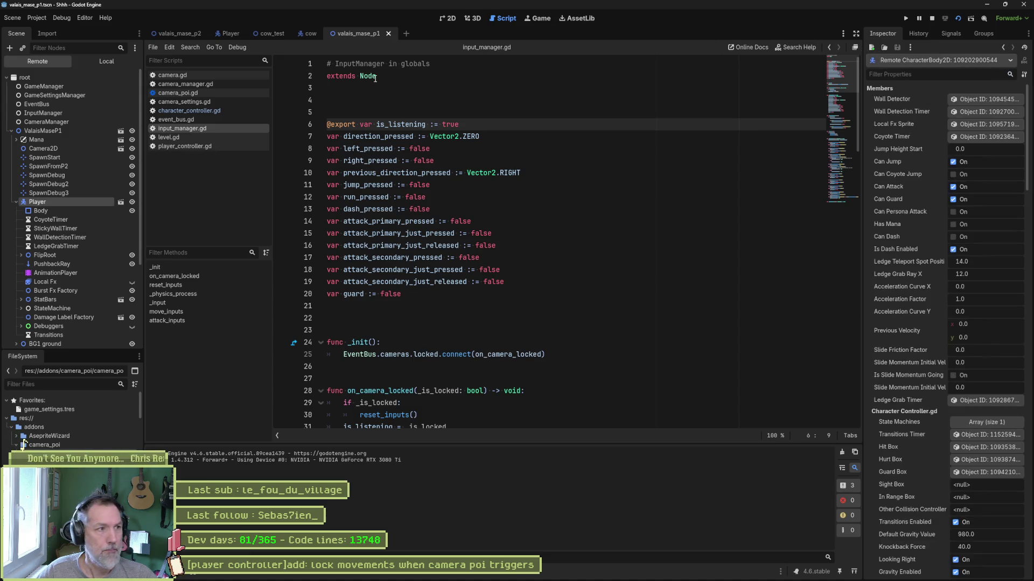
click(89, 112)
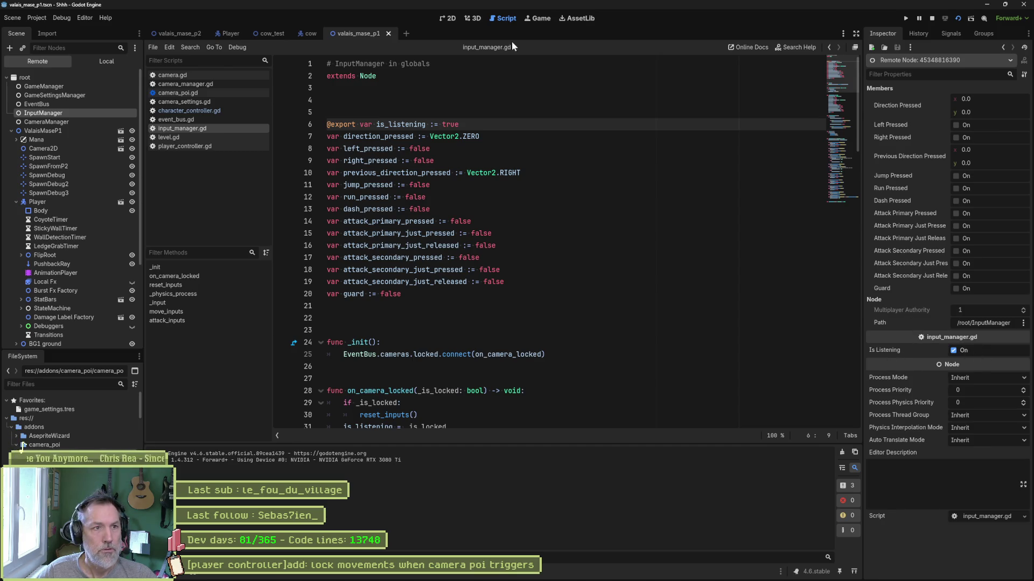
click(530, 19)
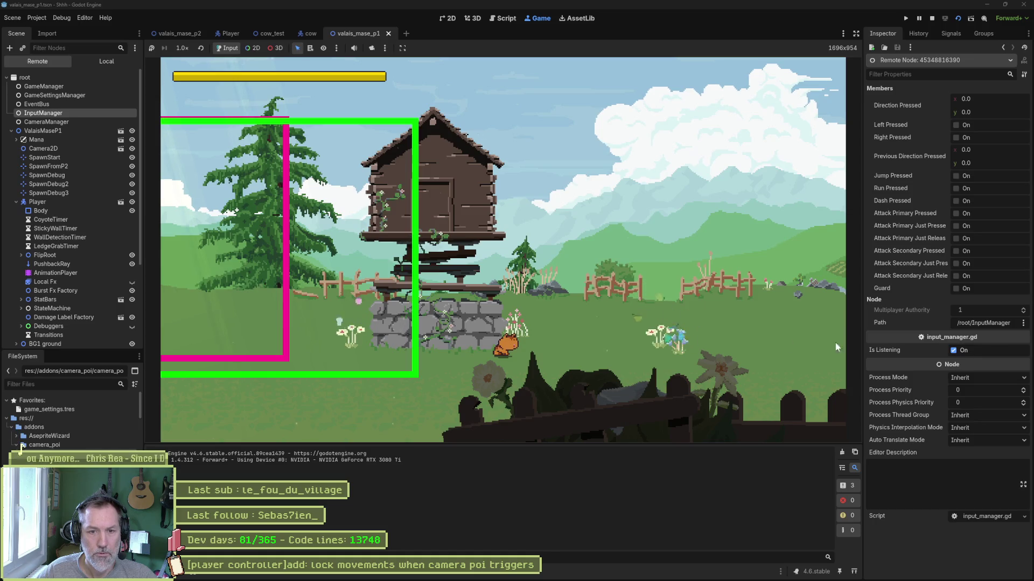
key(Left)
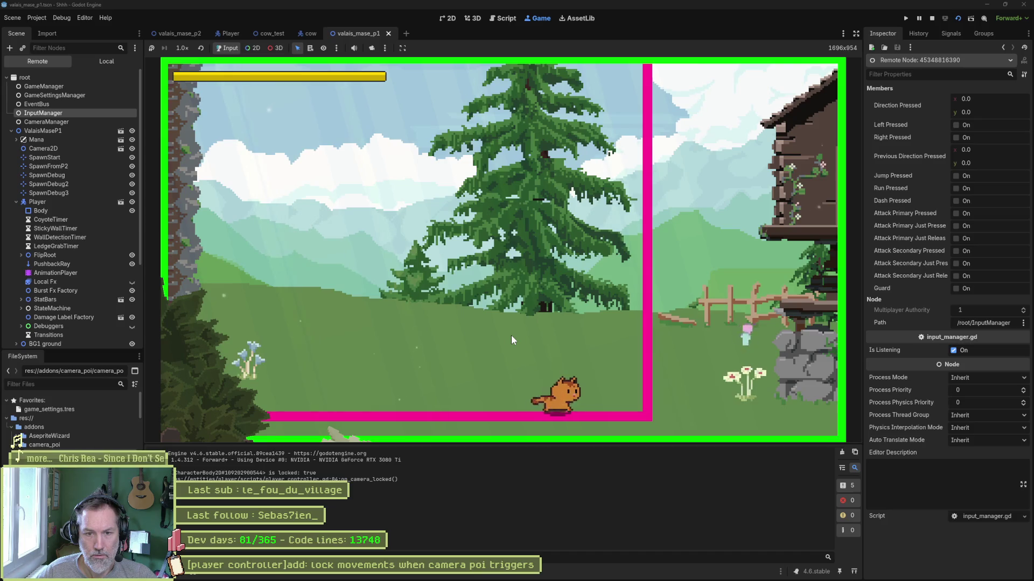
click(952, 351)
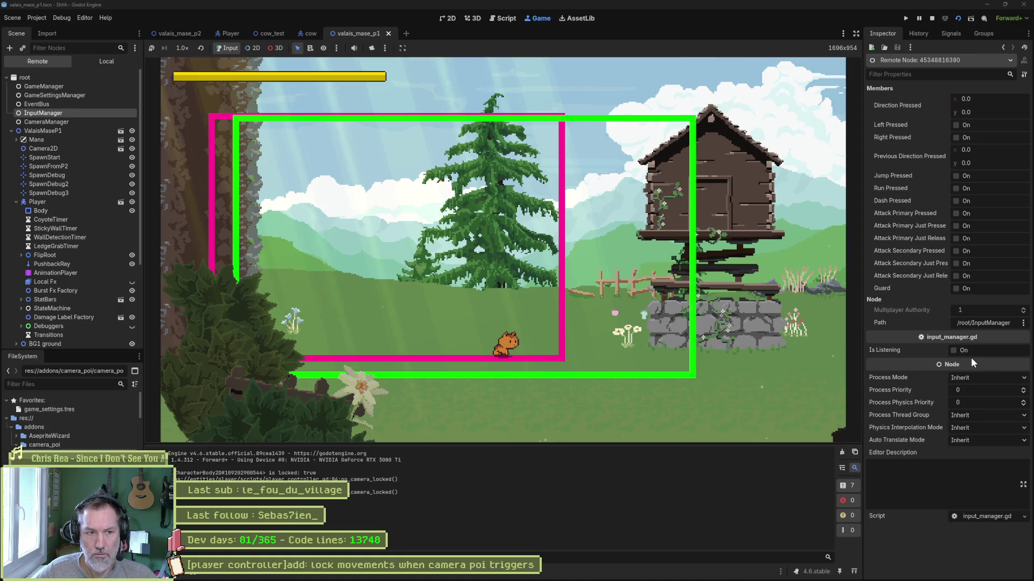
key(F8)
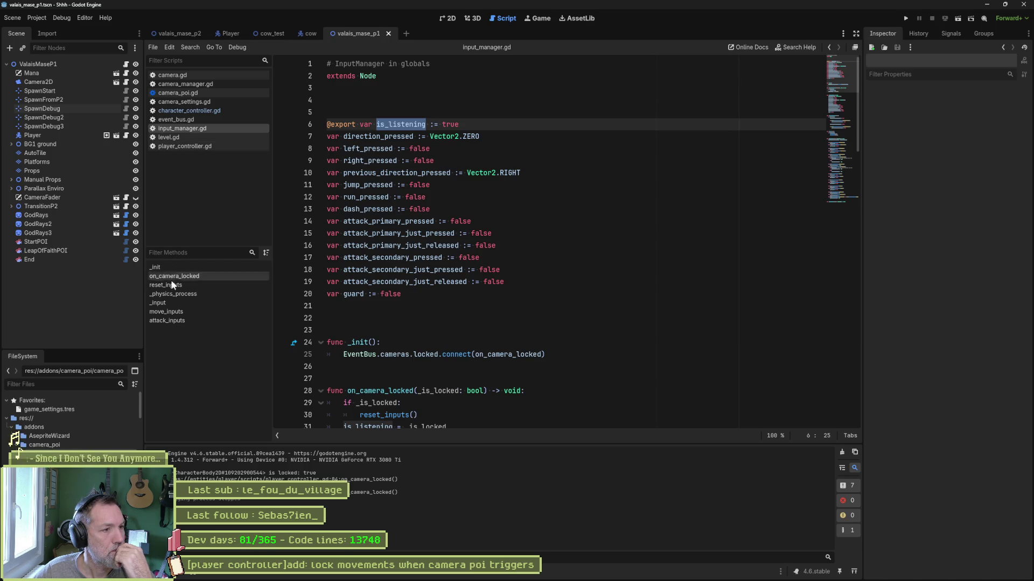
Step: Check on_camera_locked at line 31, then switch to camera_poi.gd
click(191, 277)
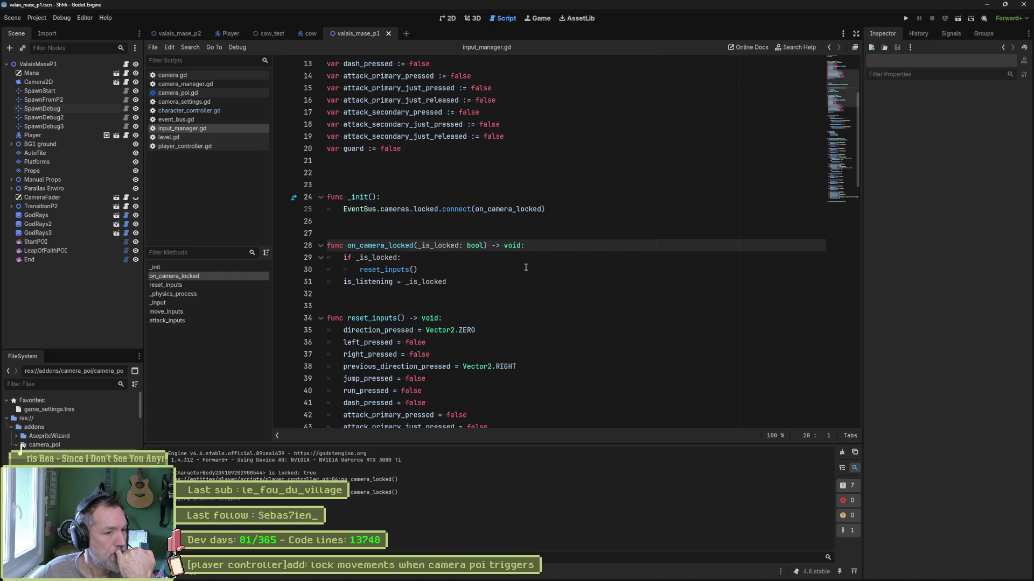
click(500, 278)
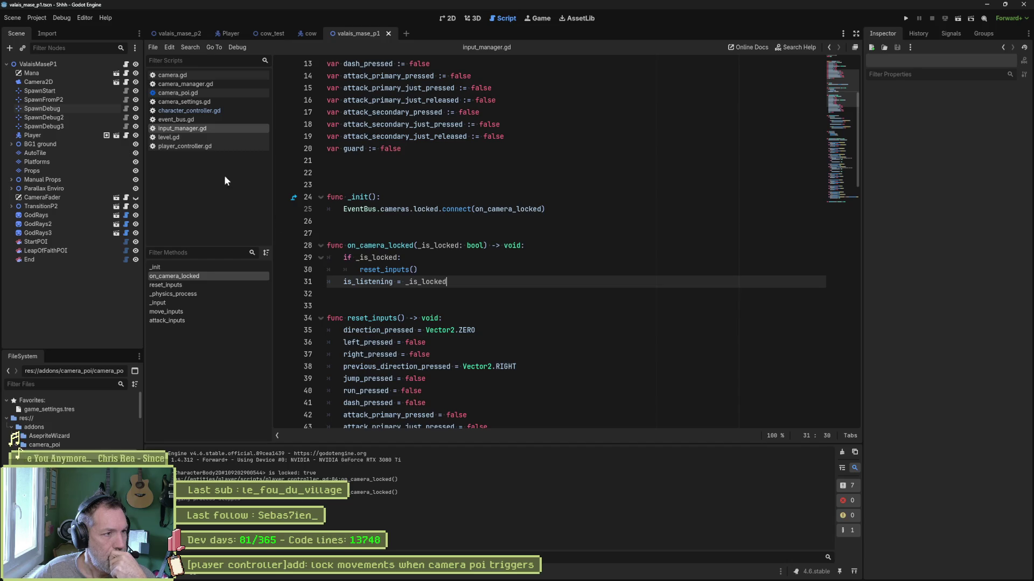
click(198, 93)
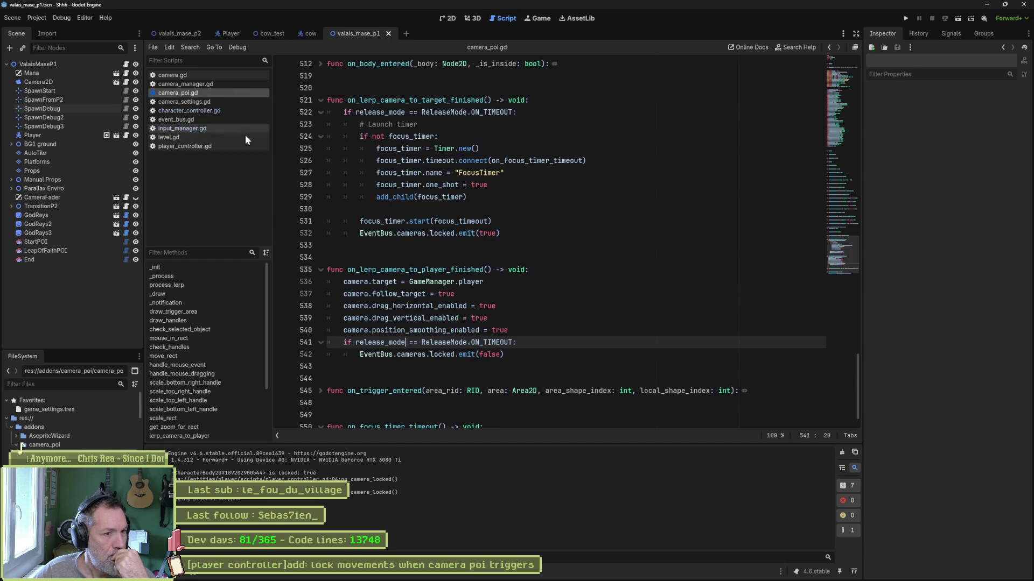
Step: Select the false argument on line 542, then switch to player_controller.gd
double_click(490, 353)
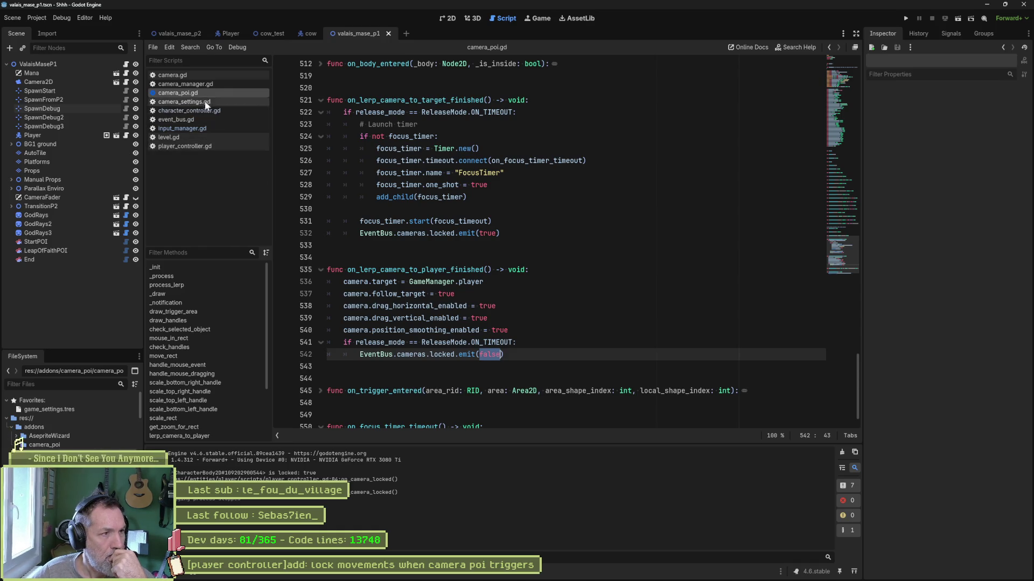
click(219, 150)
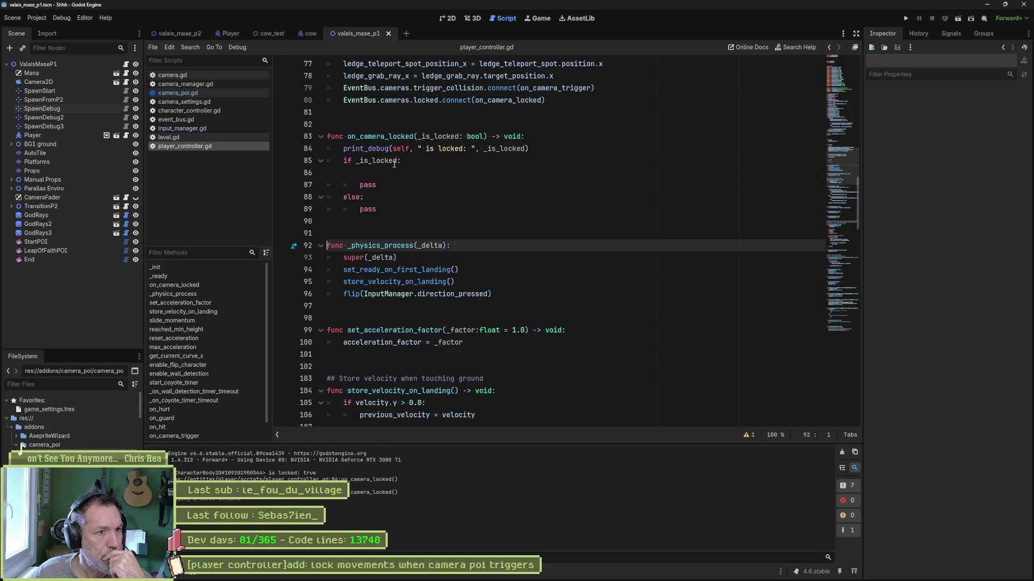
Step: Copy the print_debug line from player_controller.gd into on_camera_locked in input_manager.gd
double_click(379, 136)
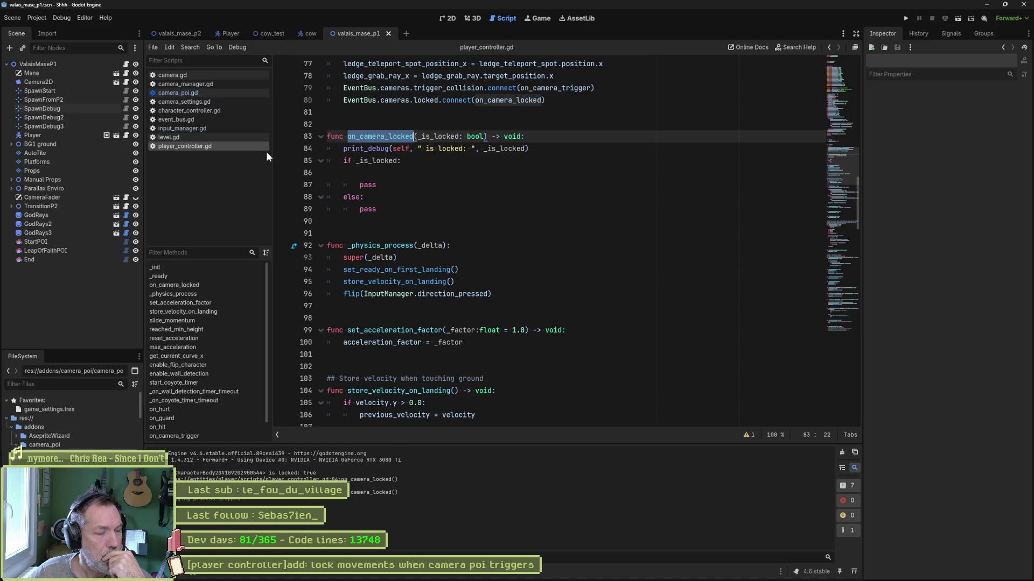
click(186, 129)
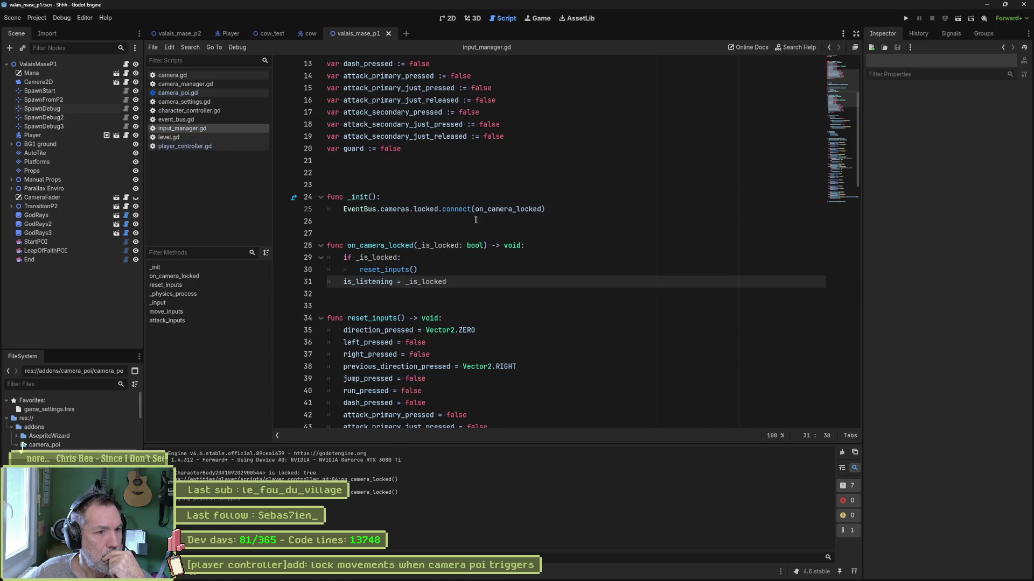
click(216, 146)
click(530, 149)
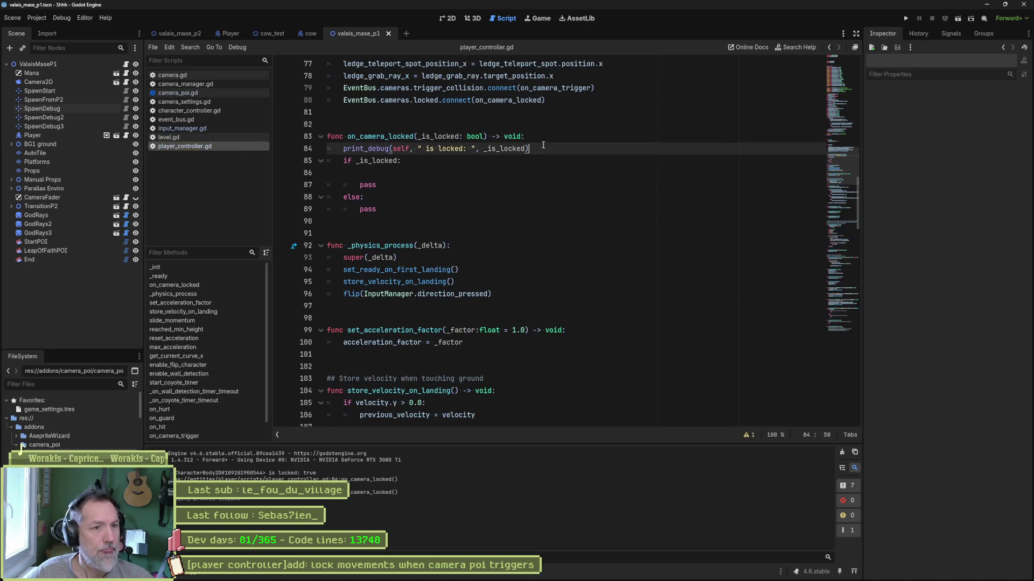
key(shift+Up)
key(ctrl+c)
click(212, 129)
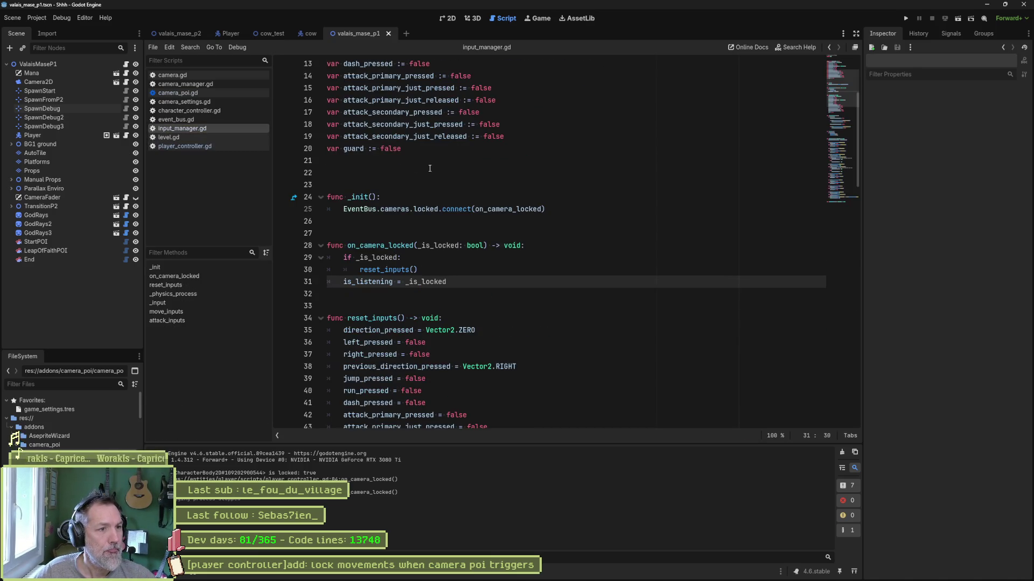
click(543, 246)
key(ctrl+v)
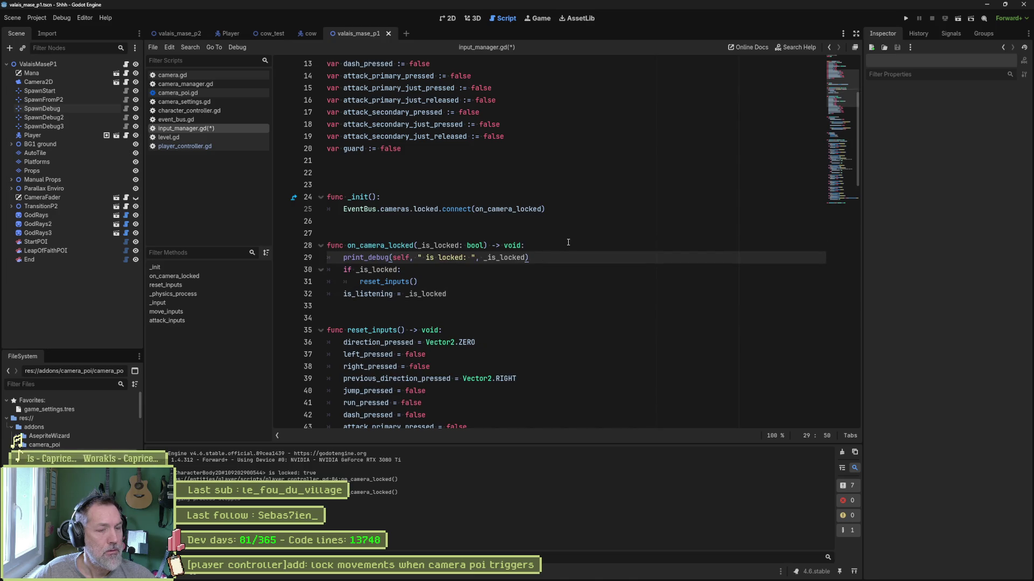
Step: Play-test the scene (F6), walking the cat left into the camera trigger and back right
click(205, 147)
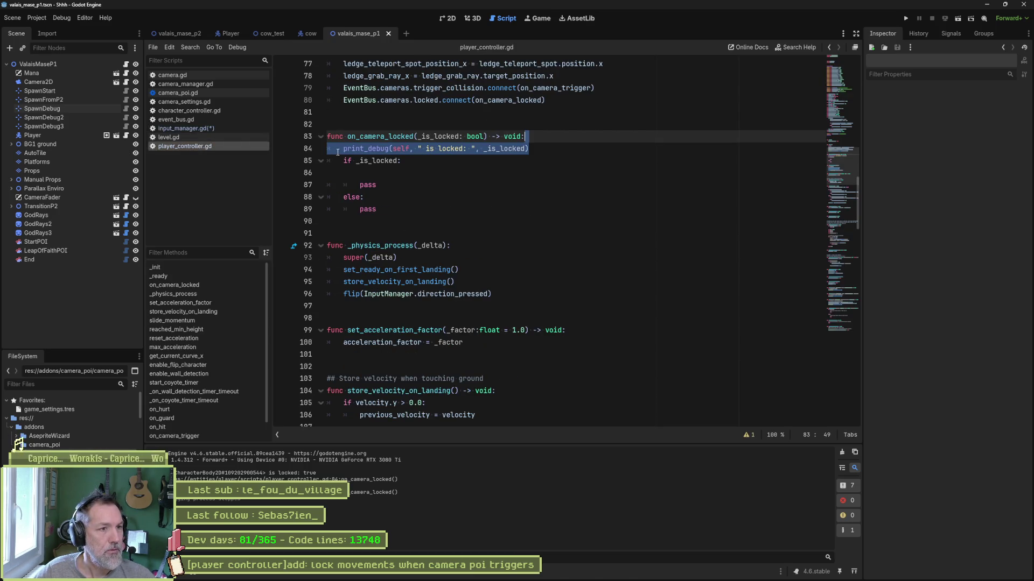
click(360, 147)
key(F6)
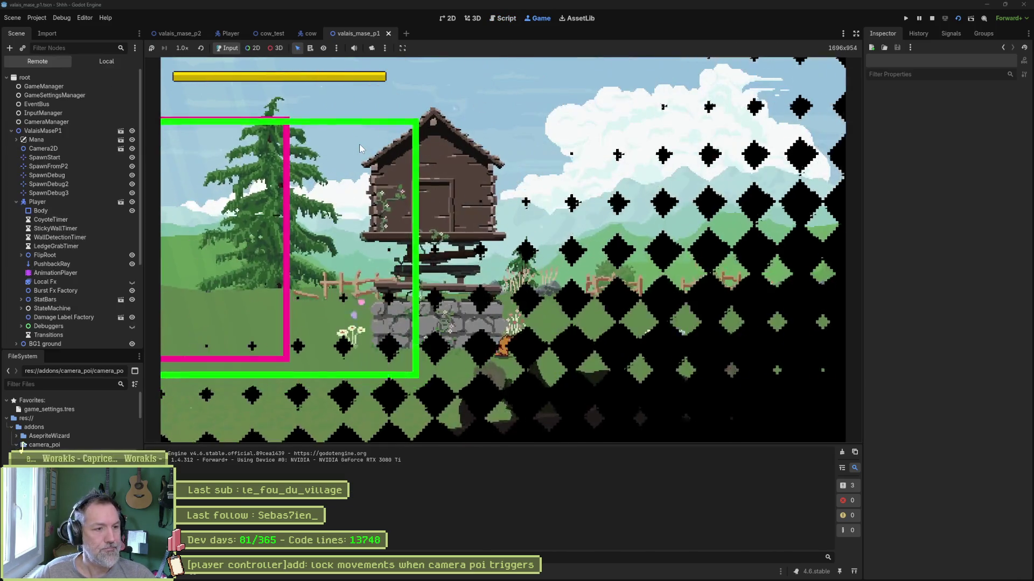
key(Left)
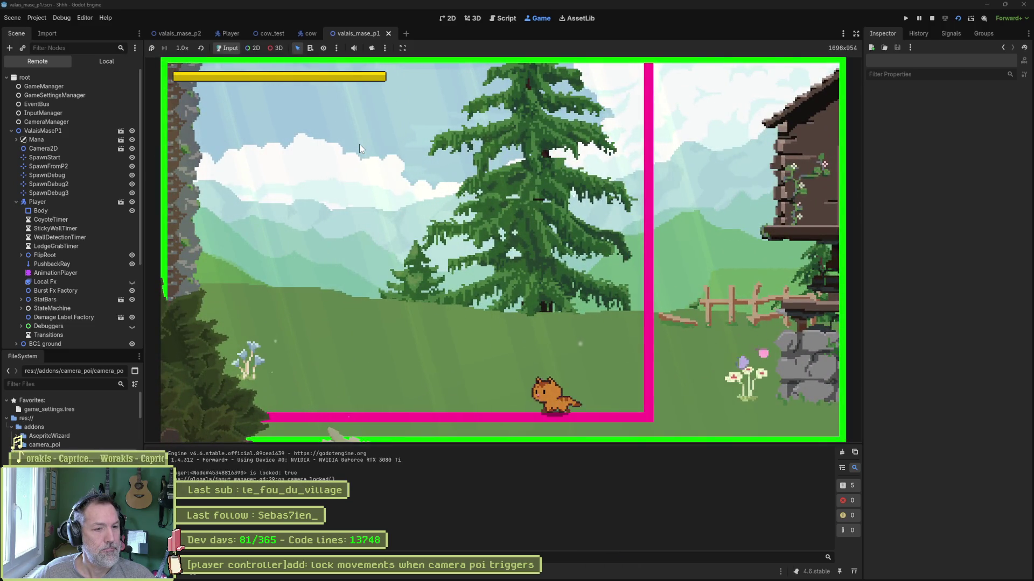
key(Left)
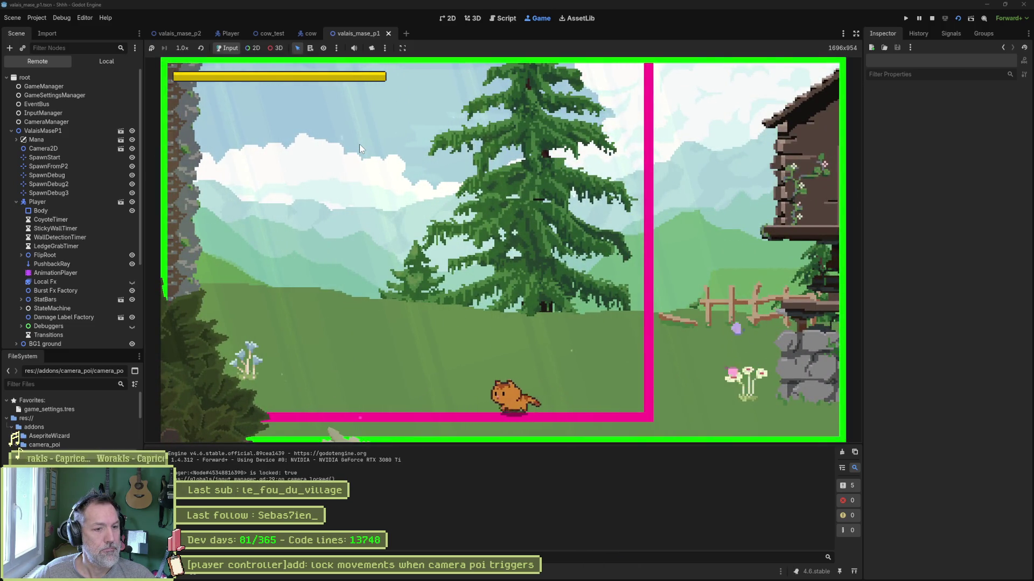
key(Right)
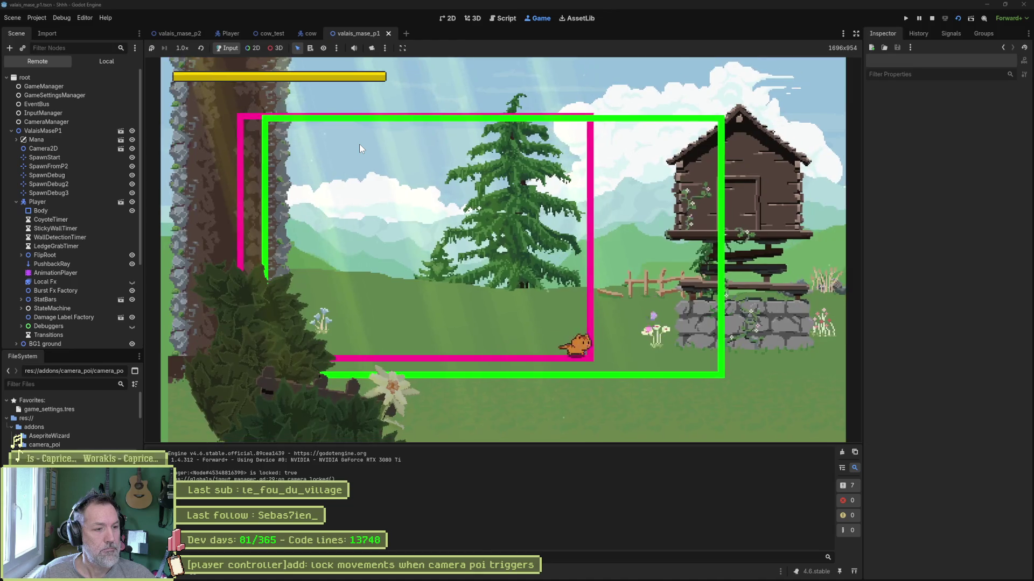
key(F8)
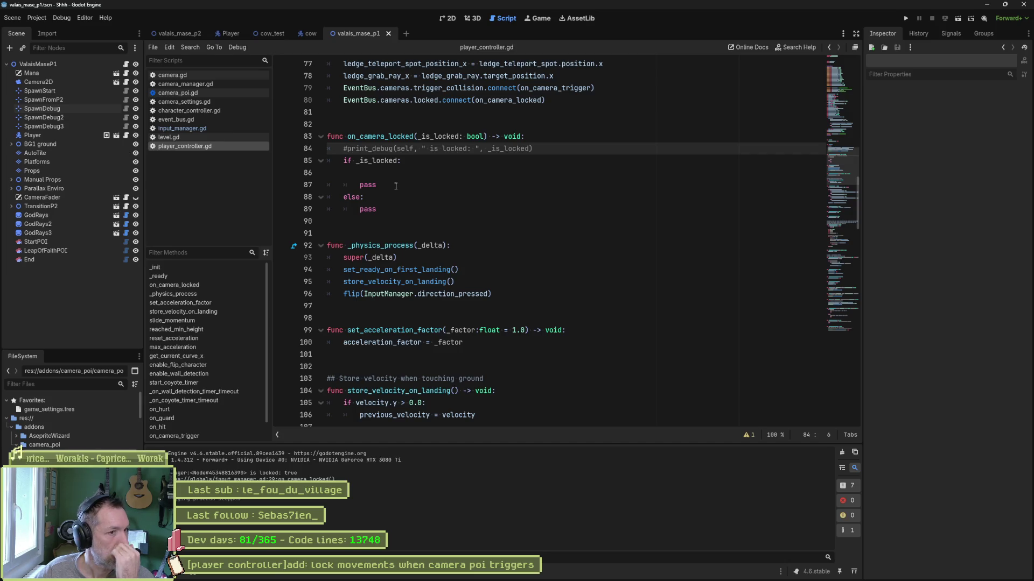
Step: In input_manager.gd, change line 32 so is_listening is set to != _is_locked
click(220, 129)
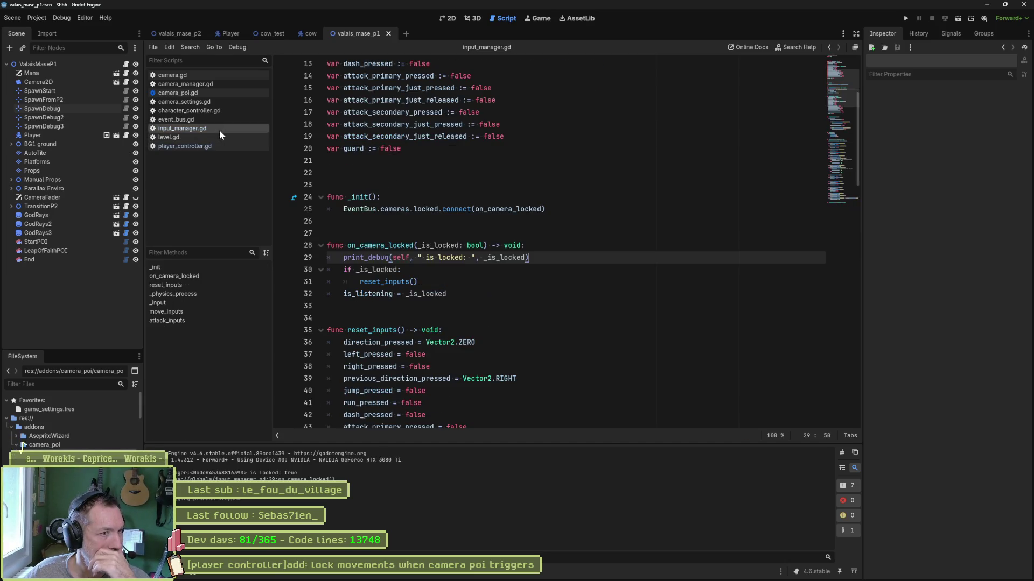
double_click(394, 280)
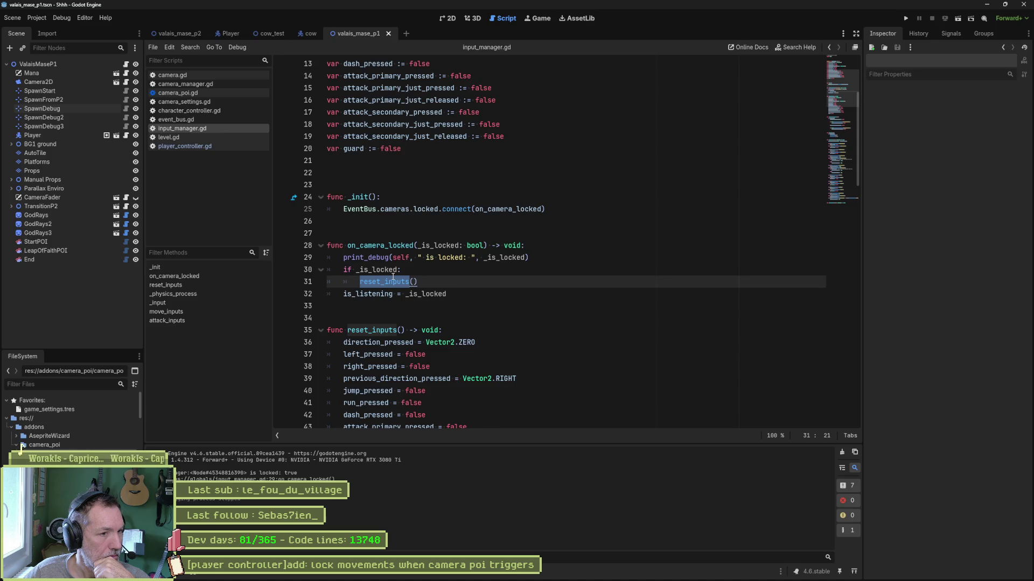
click(397, 294)
text(!)
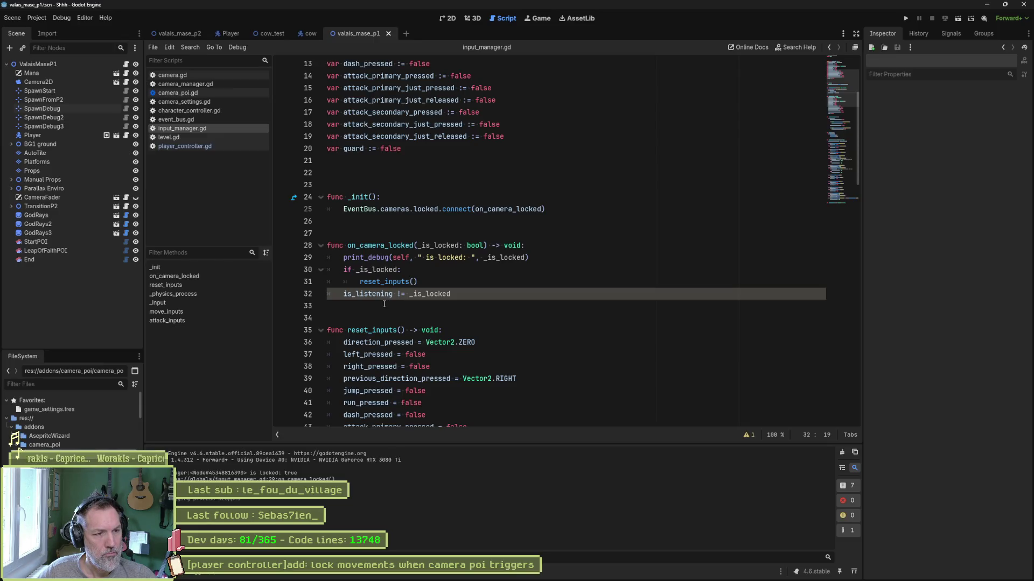
Step: Fold the reset_inputs function and jump to the move_inputs definition
click(321, 331)
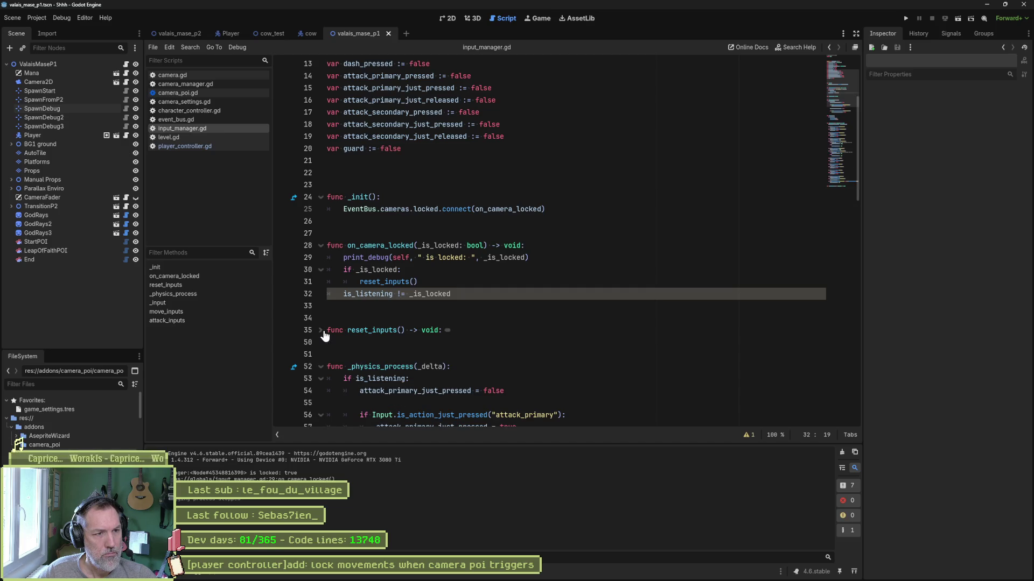
scroll(373, 281, down, 3)
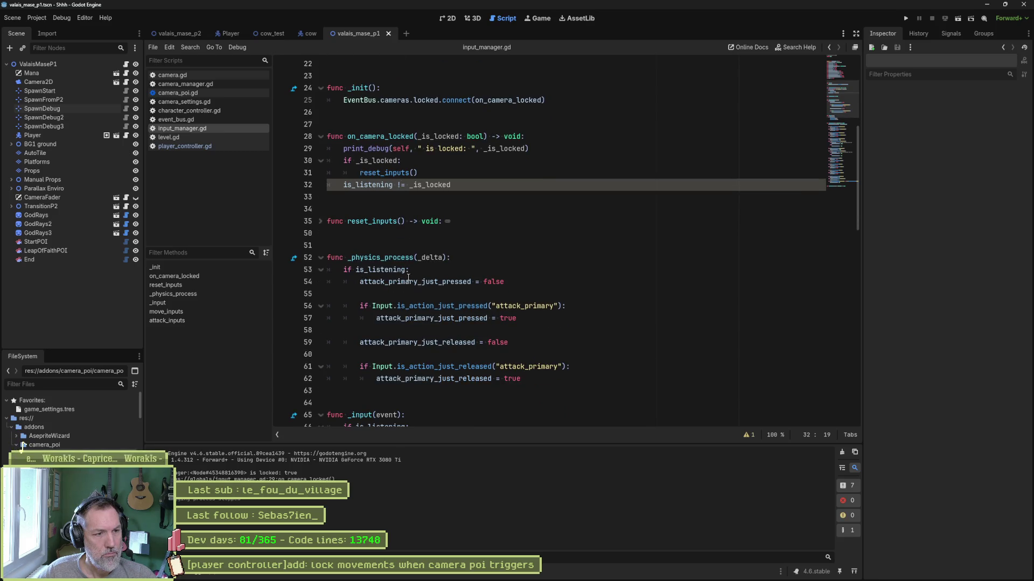
scroll(430, 371, down, 5)
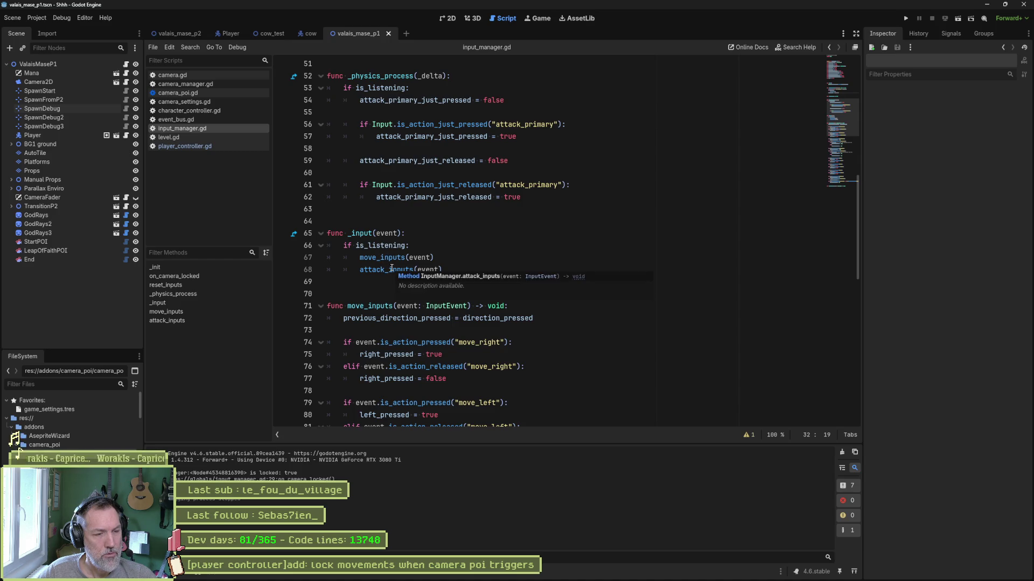
click(393, 258)
ctrl+click(393, 258)
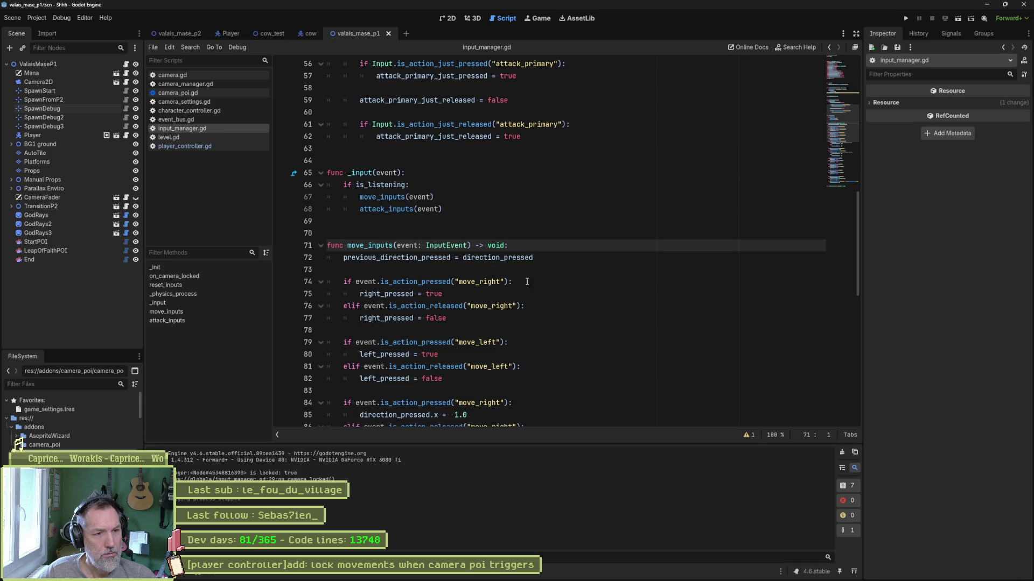
Step: Under 'if is_listening:' in _input, add print_debug(self, " listening inputs"), save, and launch the game
scroll(559, 294, down, 12)
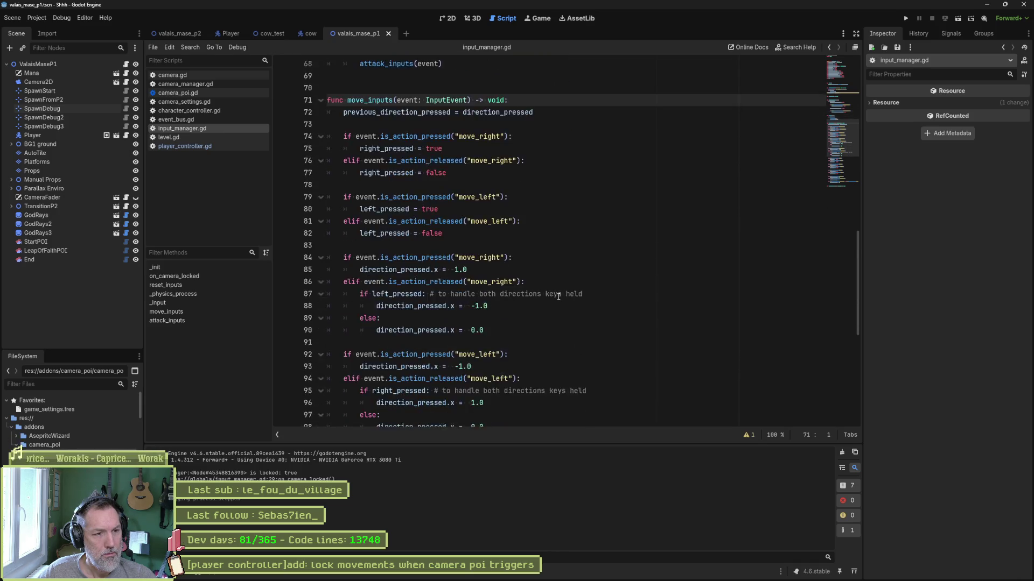
scroll(557, 295, down, 1)
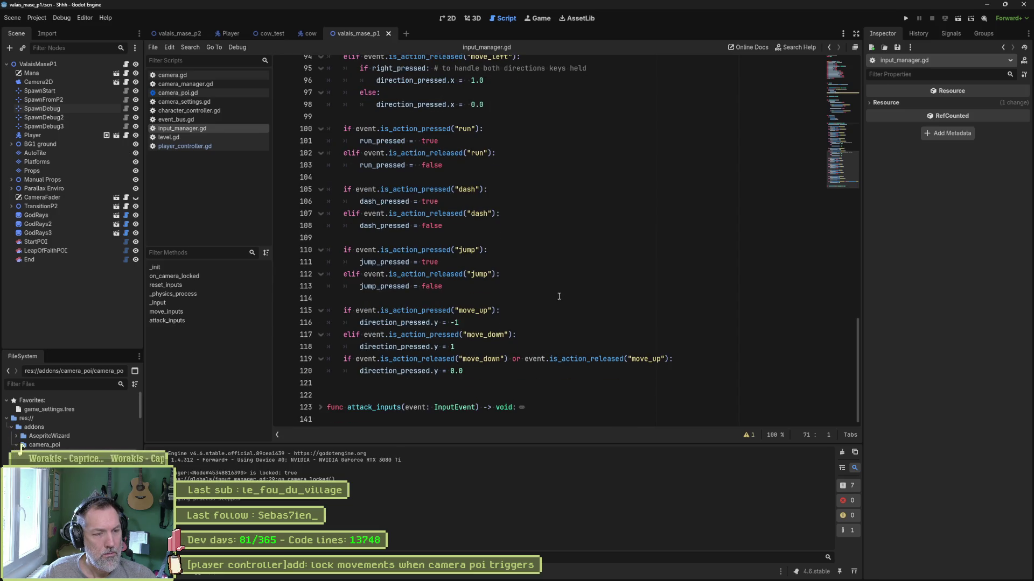
scroll(560, 293, up, 12)
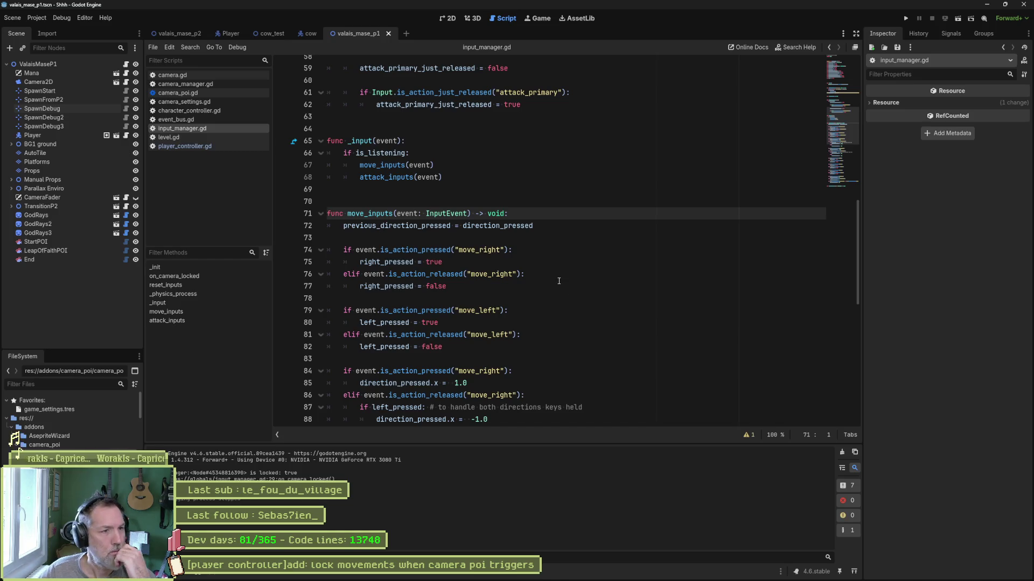
click(438, 155)
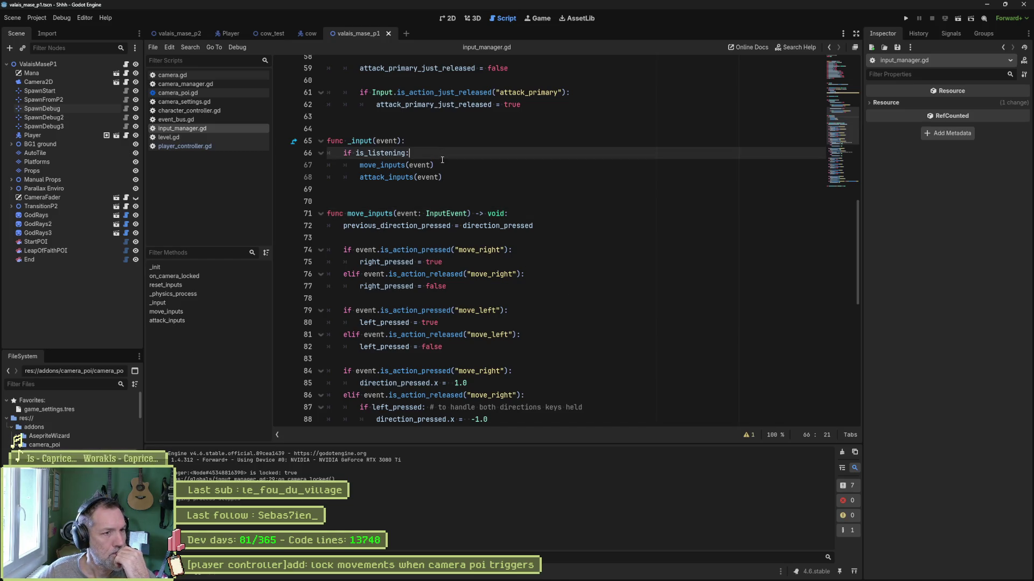
key(Return)
text(int_d)
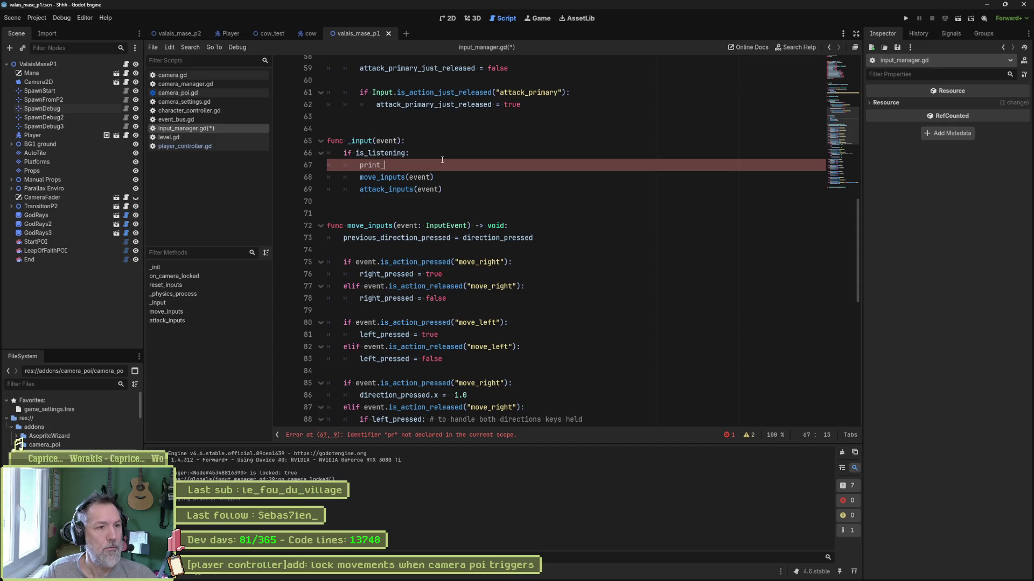
key(Return)
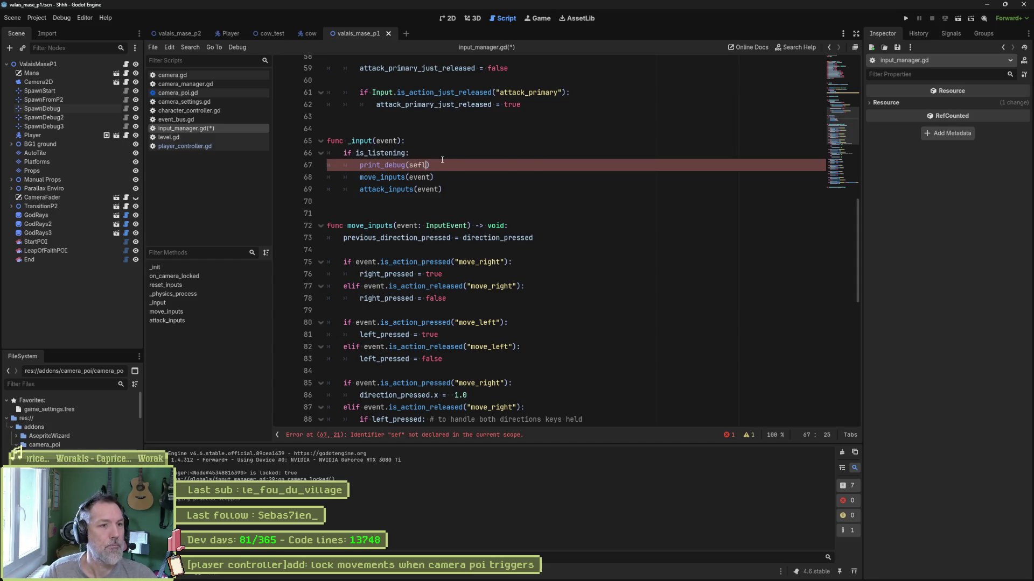
text(self, " li)
text(stening inputs)
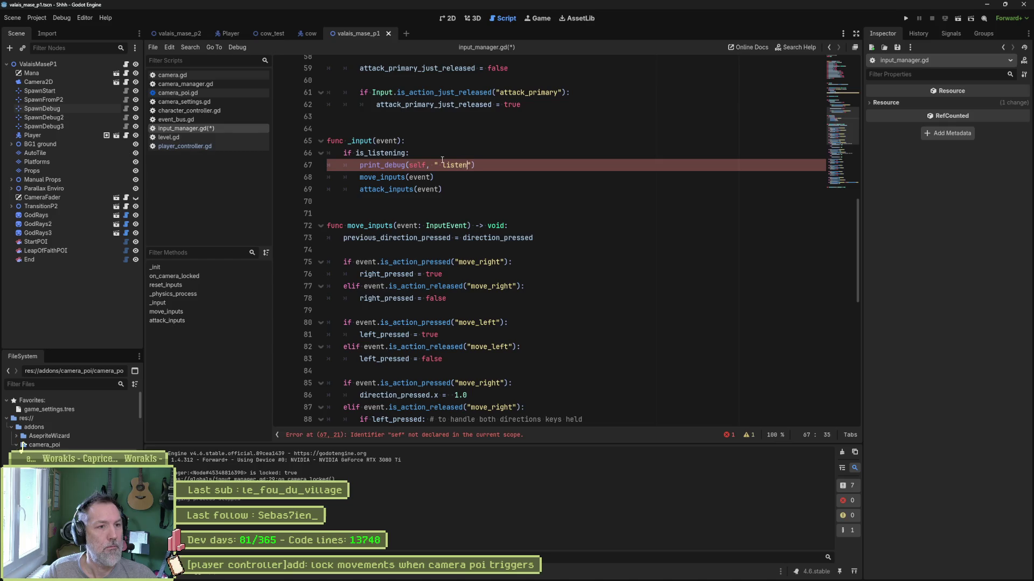
key(ctrl+s)
key(F5)
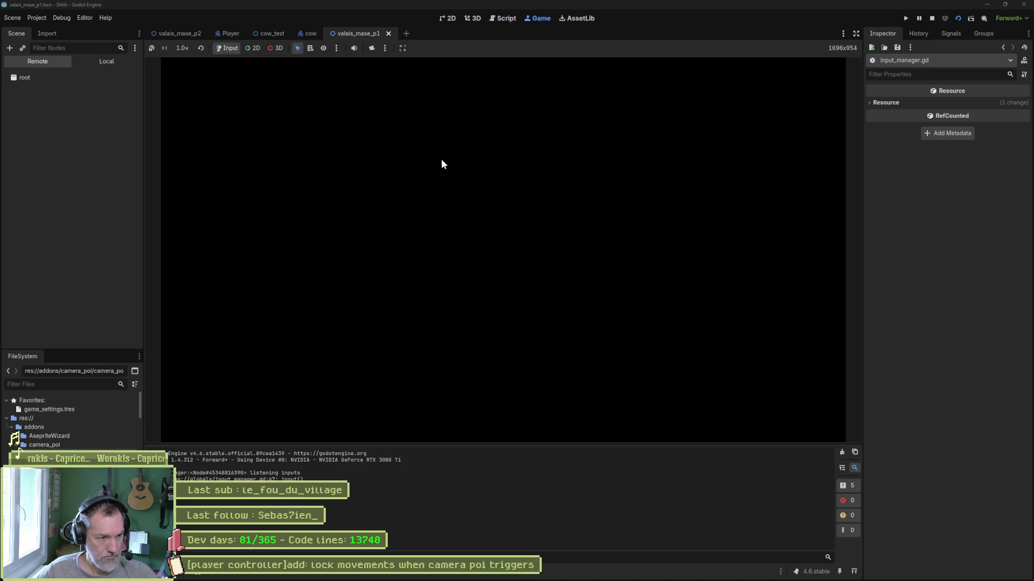
Step: Walk the cat left into the camera POI zone and back right, then stop the game
key(Left)
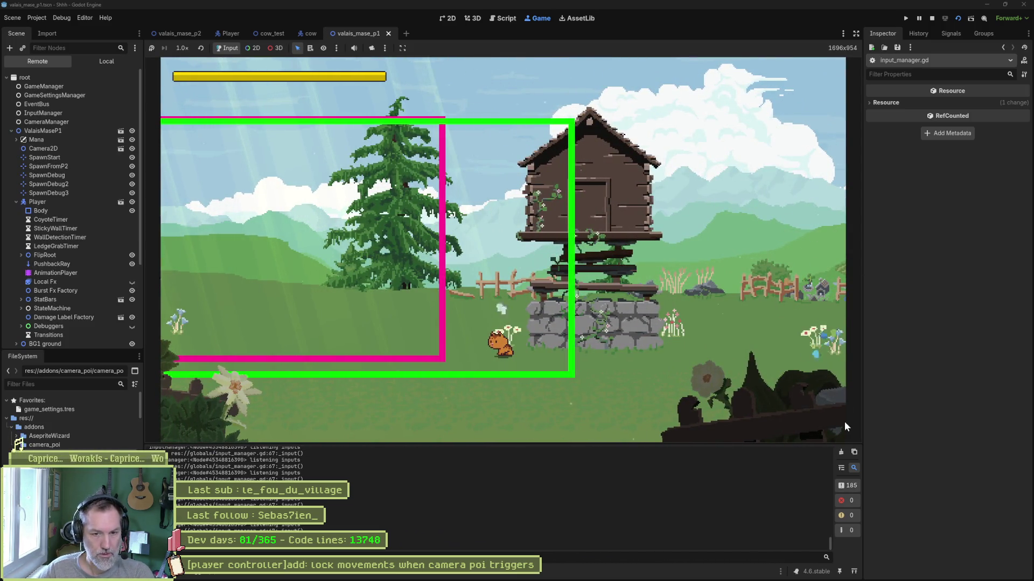
key(Left)
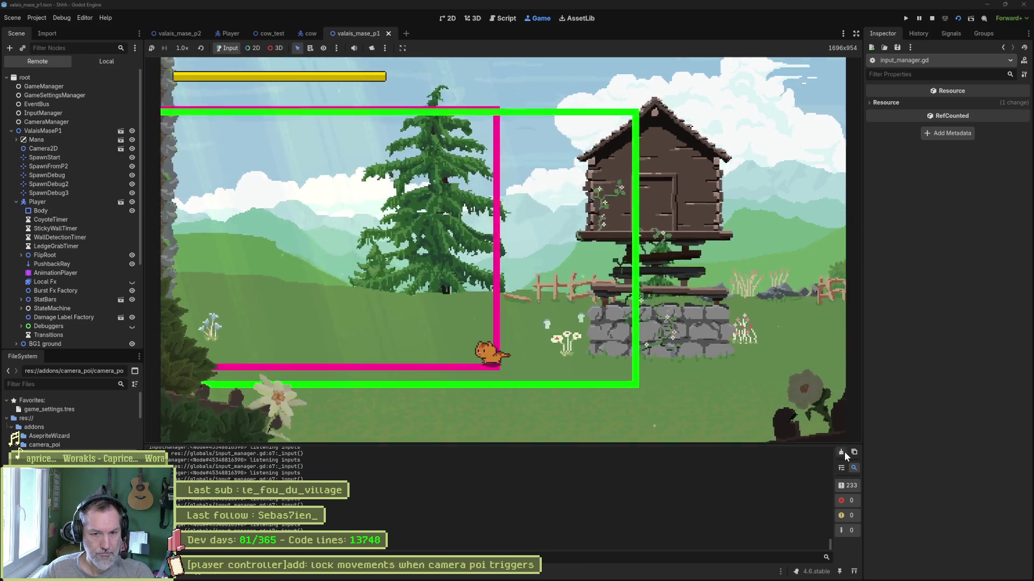
key(Left)
key(Right)
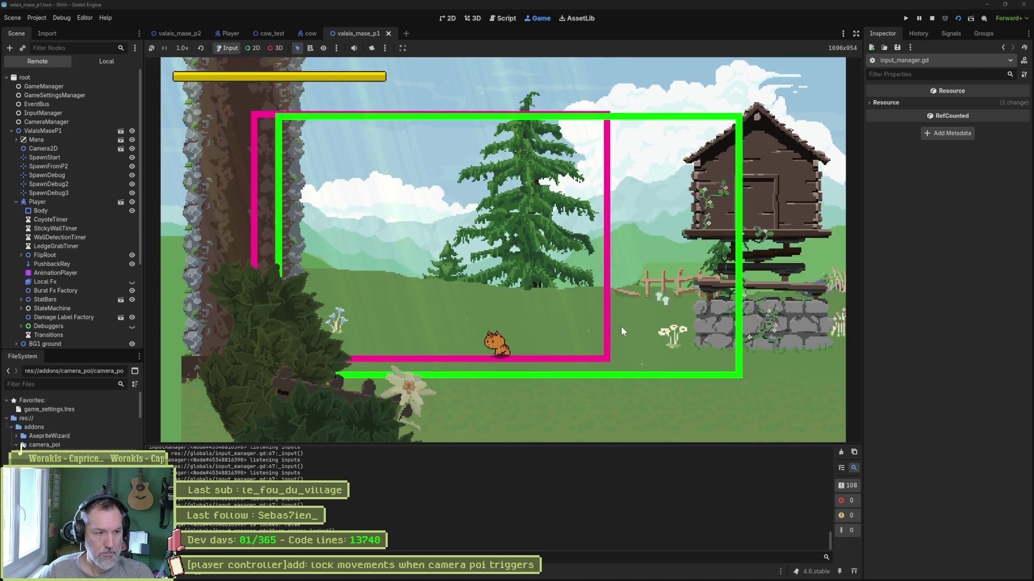
key(F8)
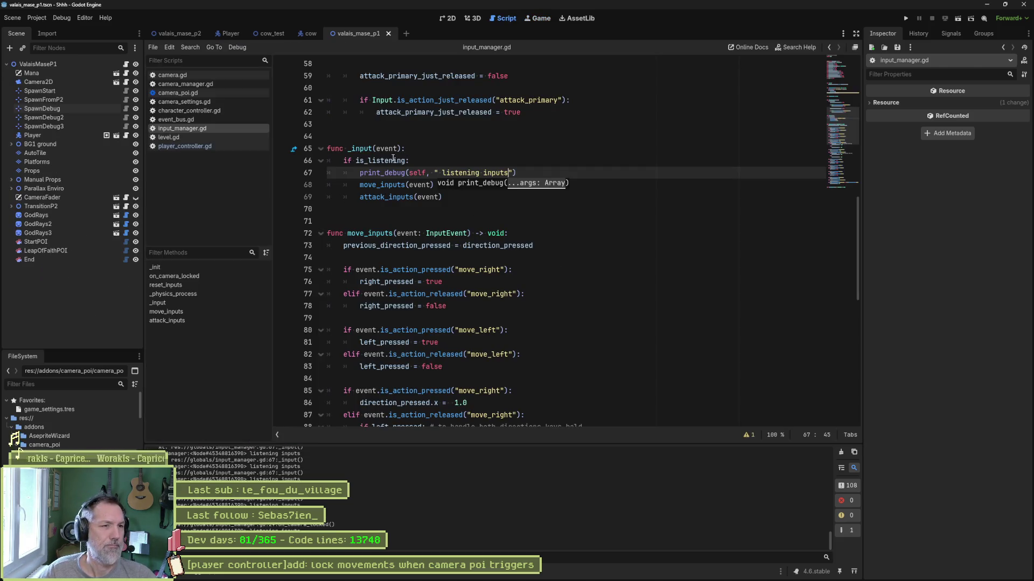
Step: Delete the print_debug line from the _input function
double_click(393, 160)
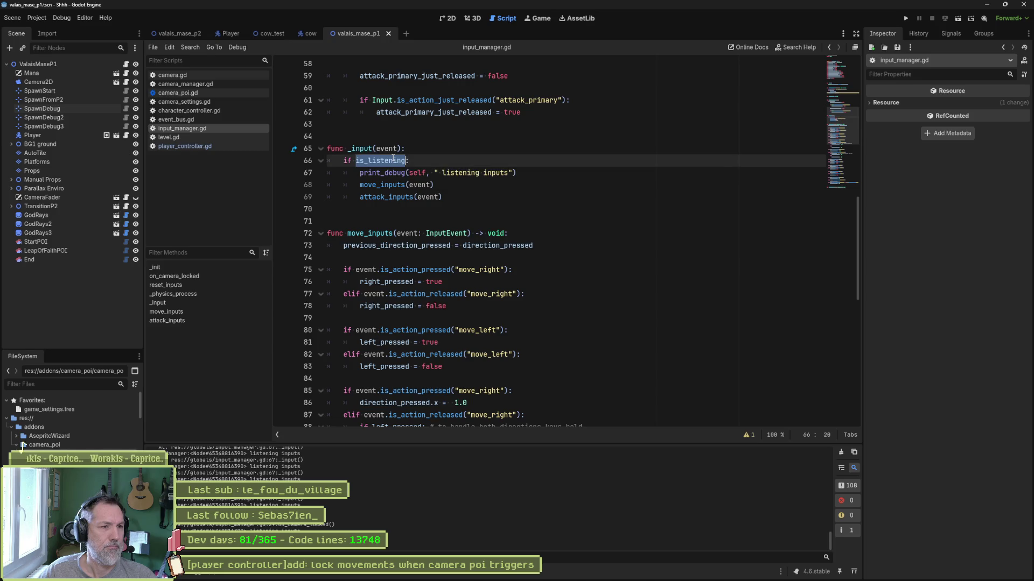
click(534, 196)
click(484, 172)
key(ctrl+shift+k)
Step: Search the project files for is_listening and review the listed matches
click(401, 160)
double_click(401, 160)
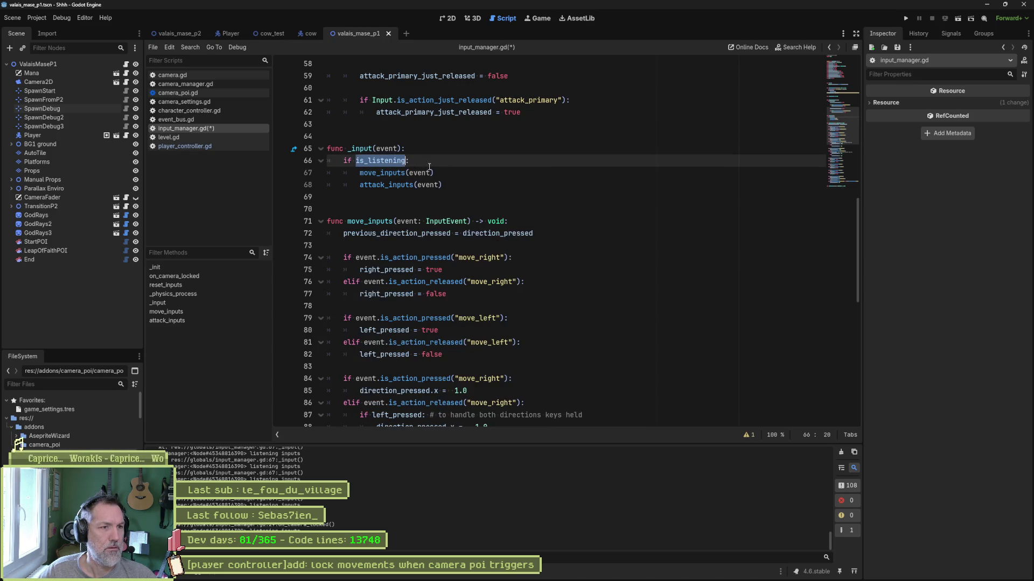
key(ctrl+shift+f)
click(516, 331)
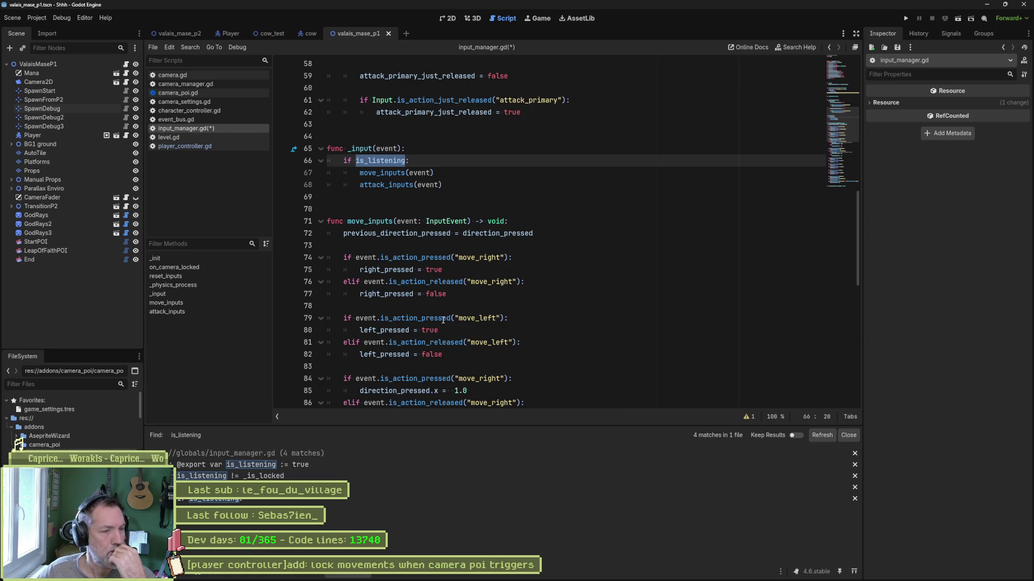
scroll(446, 323, up, 5)
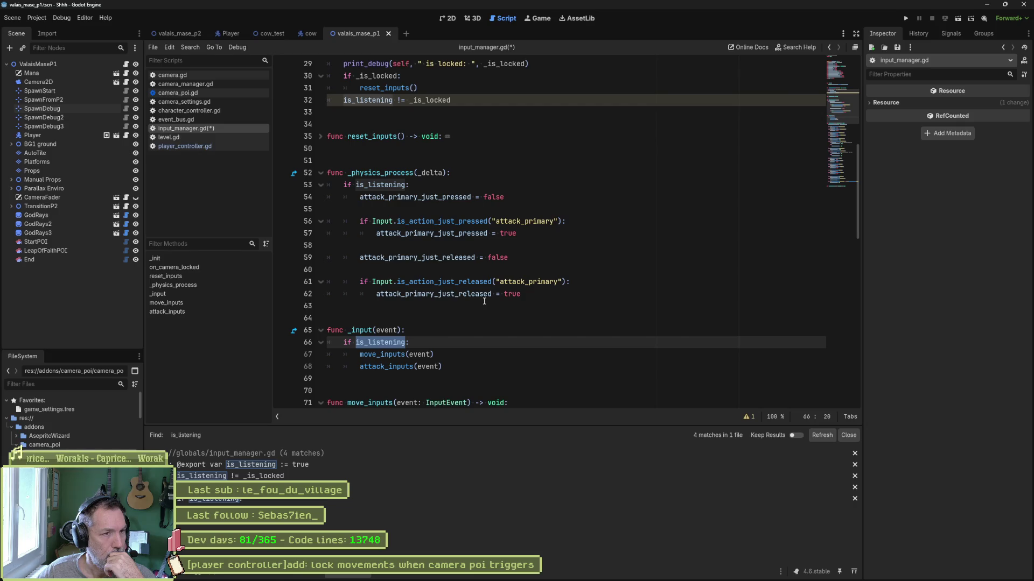
scroll(417, 174, up, 3)
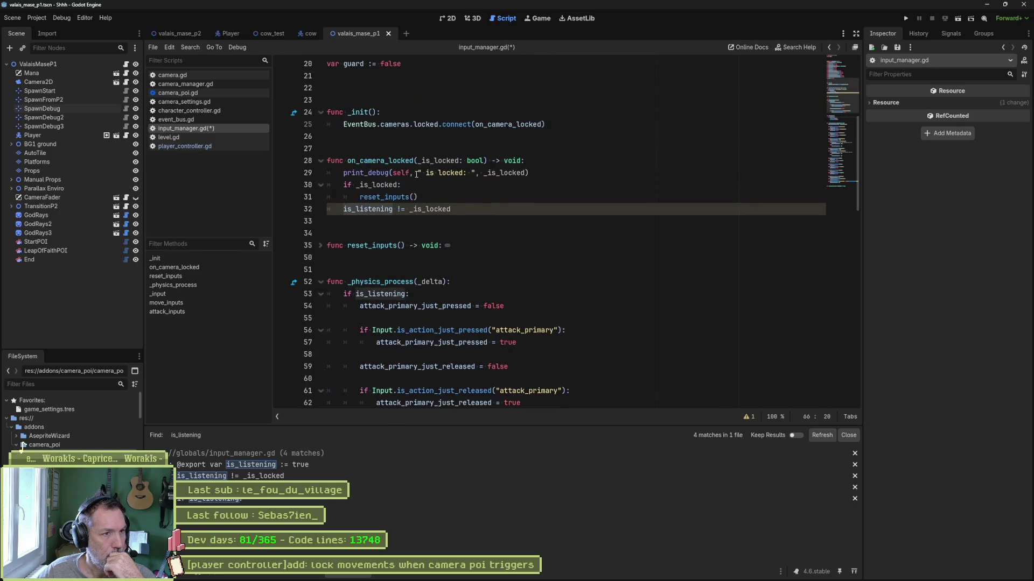
Step: Review the _is_locked, reset_inputs and is_listening lines, then unfold the reset_inputs function body
double_click(379, 197)
double_click(377, 185)
double_click(378, 197)
double_click(377, 185)
double_click(381, 197)
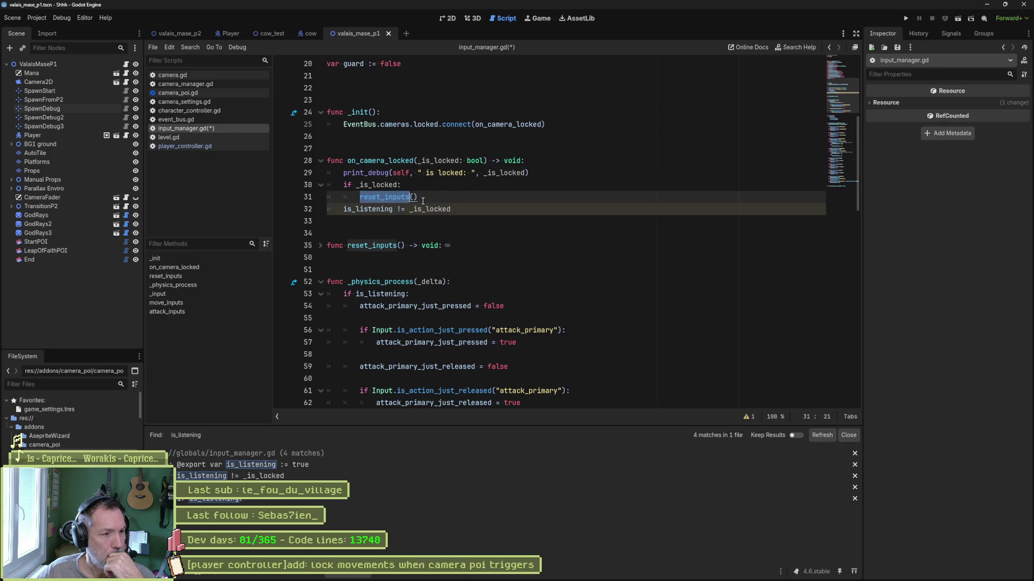
double_click(369, 209)
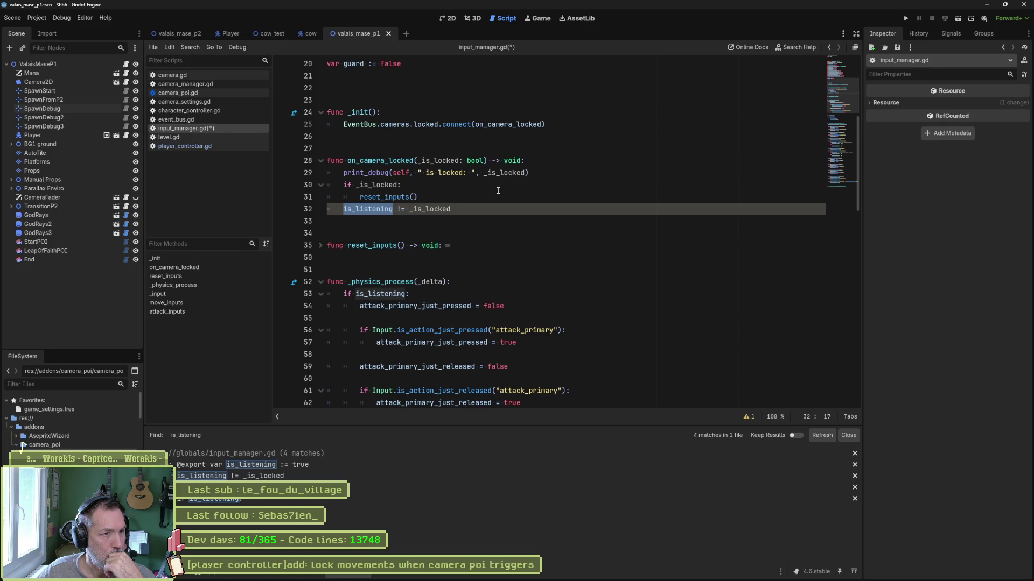
click(320, 245)
scroll(364, 277, down, 3)
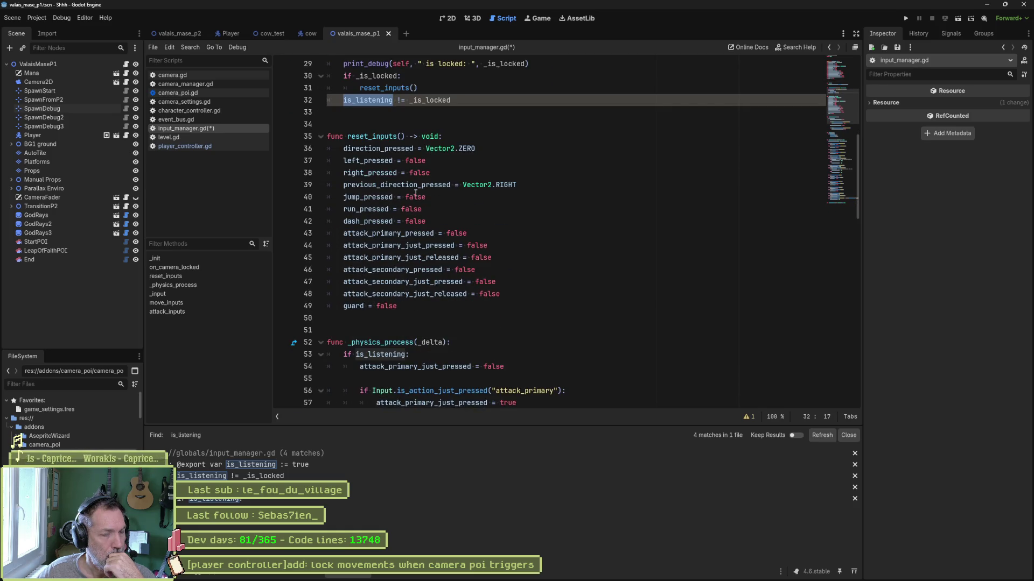
Step: Move previous_direction_pressed under direction_pressed, set it to Vector2.ZERO, save, and run the scene
double_click(449, 186)
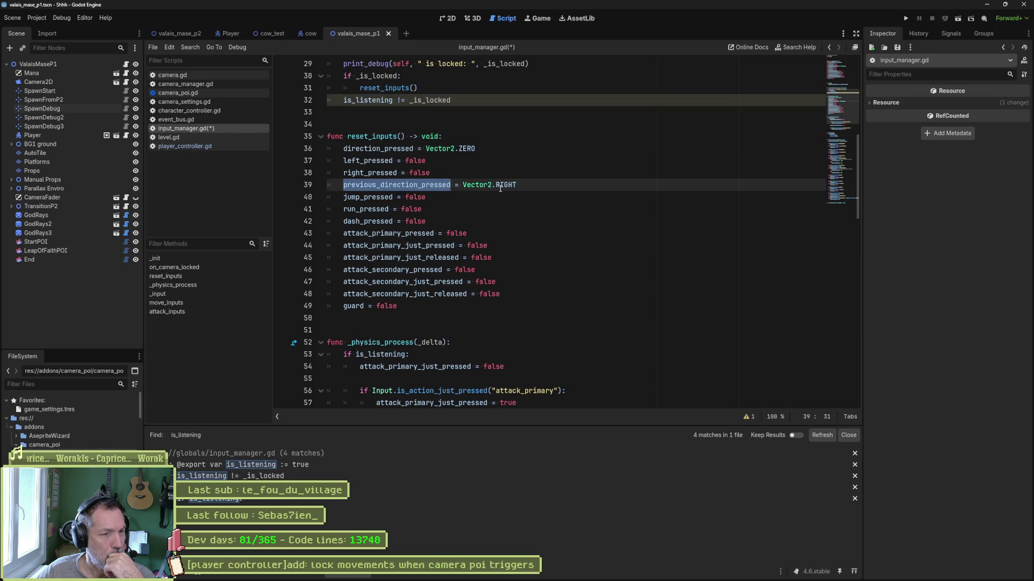
mouse_move(500, 188)
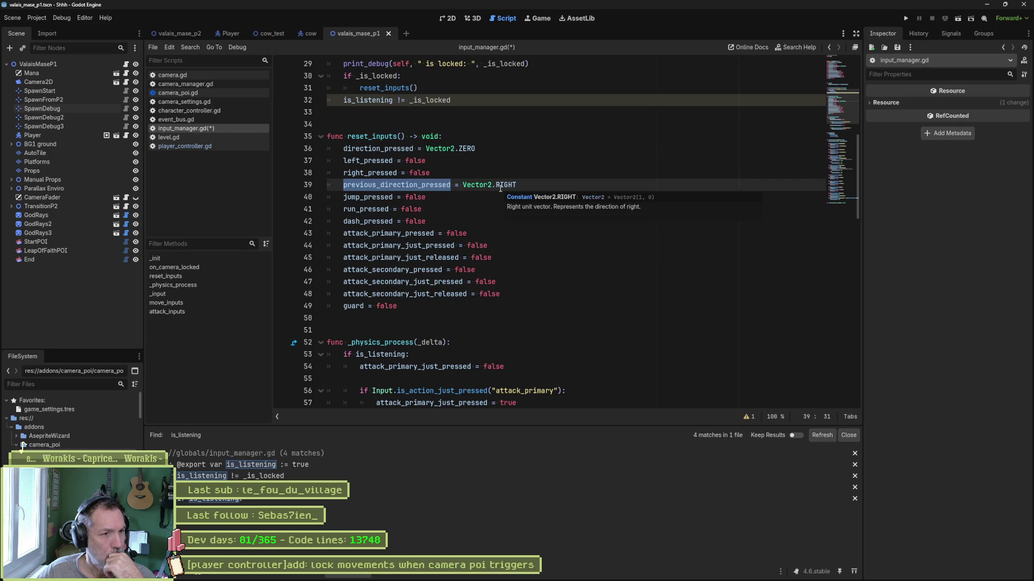
double_click(467, 151)
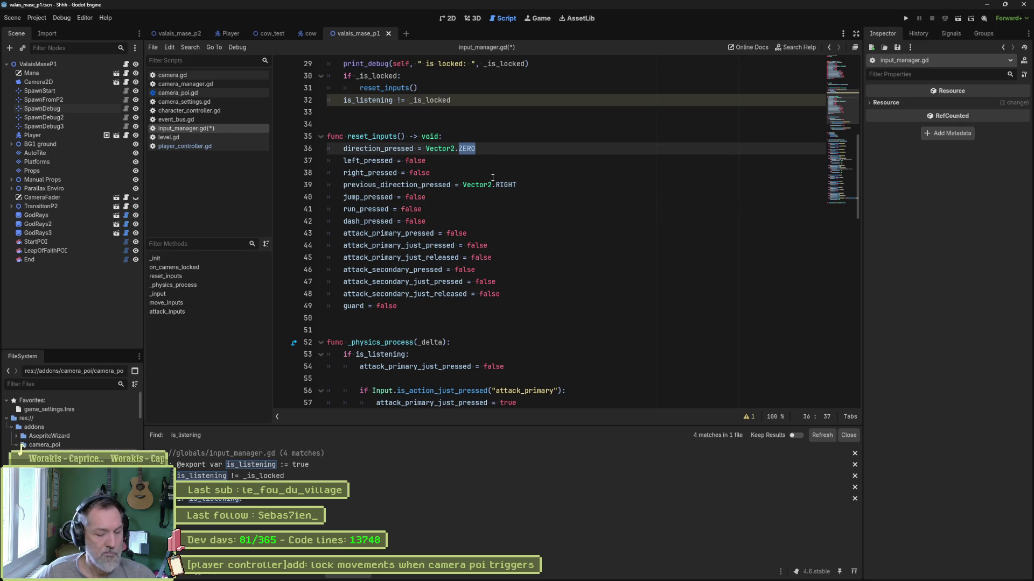
double_click(508, 185)
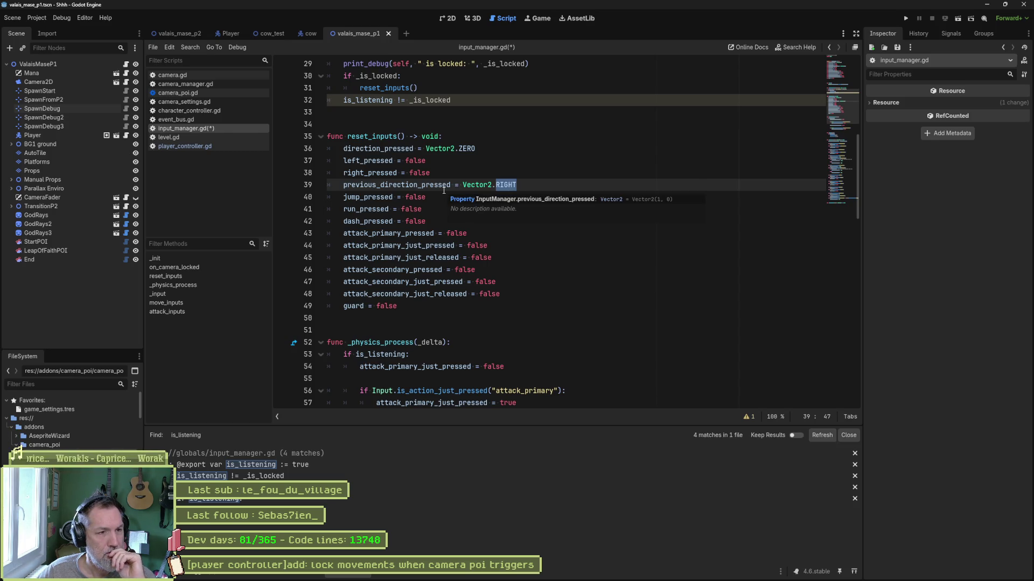
click(510, 305)
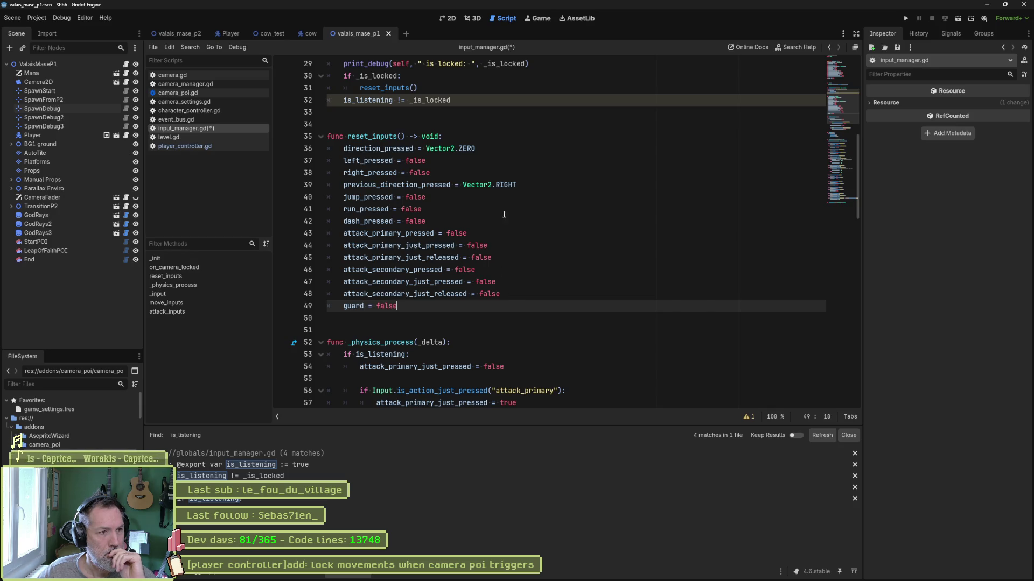
click(544, 186)
key(alt+Up)
key(alt+Up)
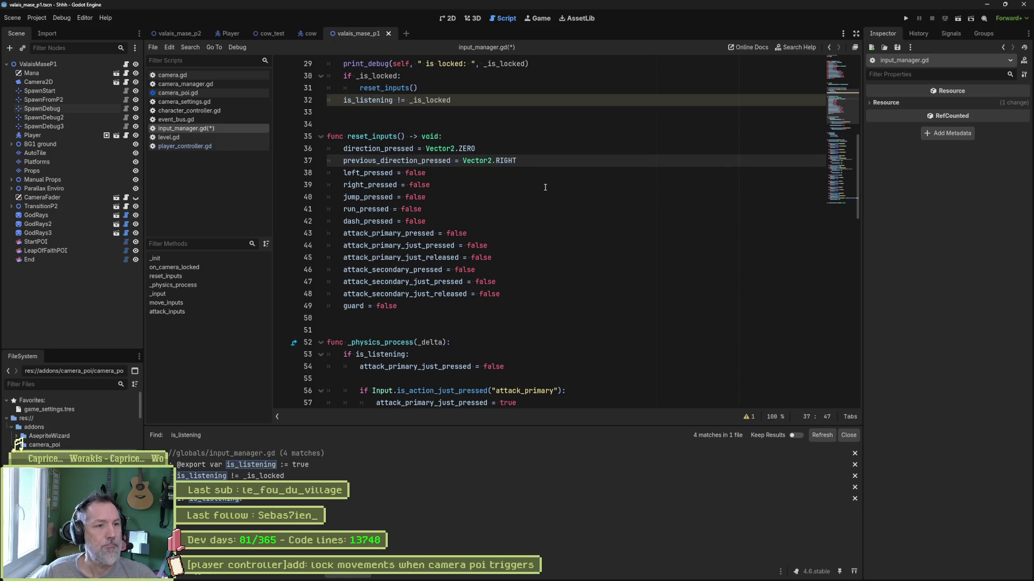
key(ctrl+shift+Left)
text(ZERO)
key(ctrl+s)
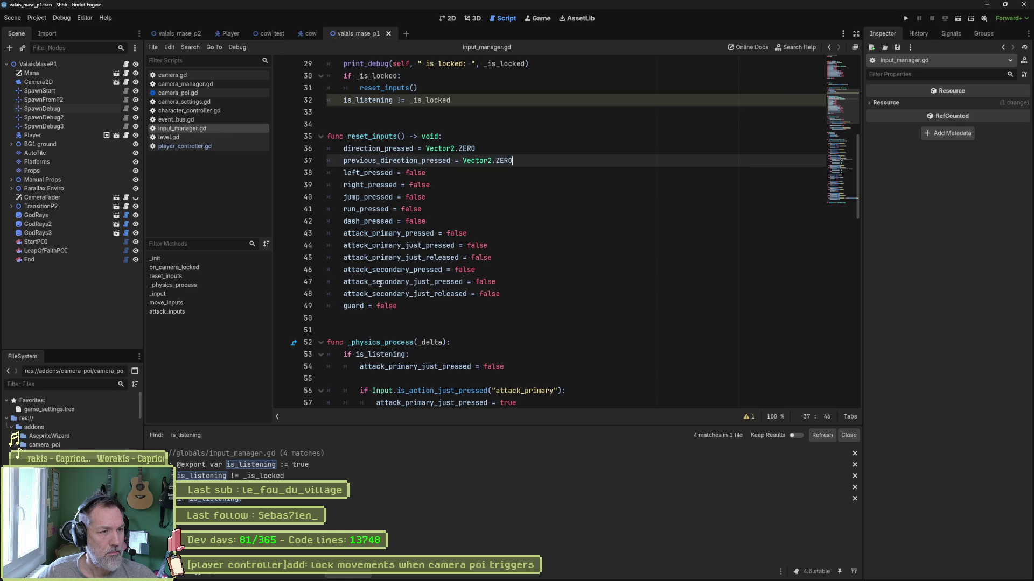
key(F6)
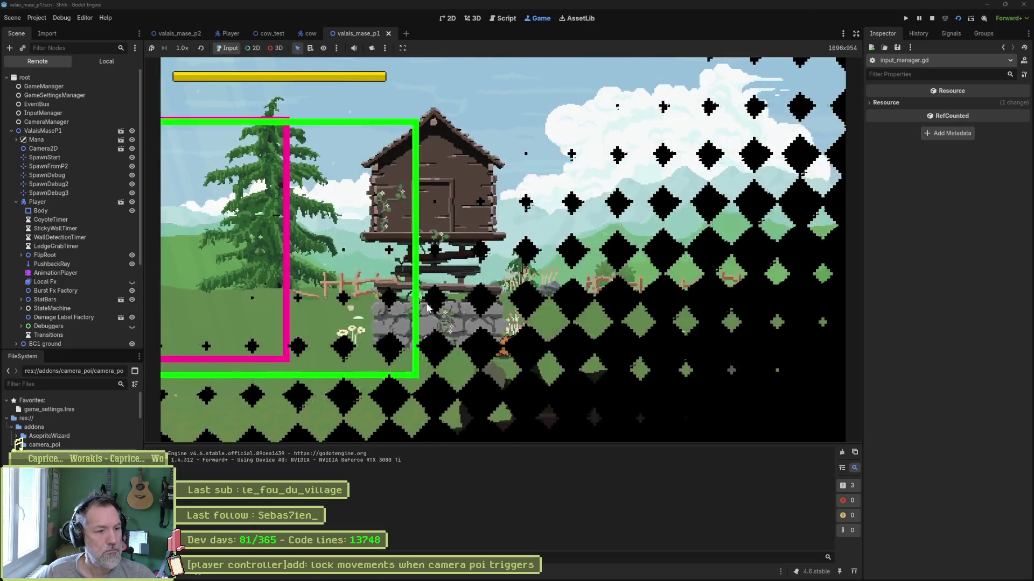
Step: Run the scene three times, walking the cat left into the POI zone each time before stopping
key(Left)
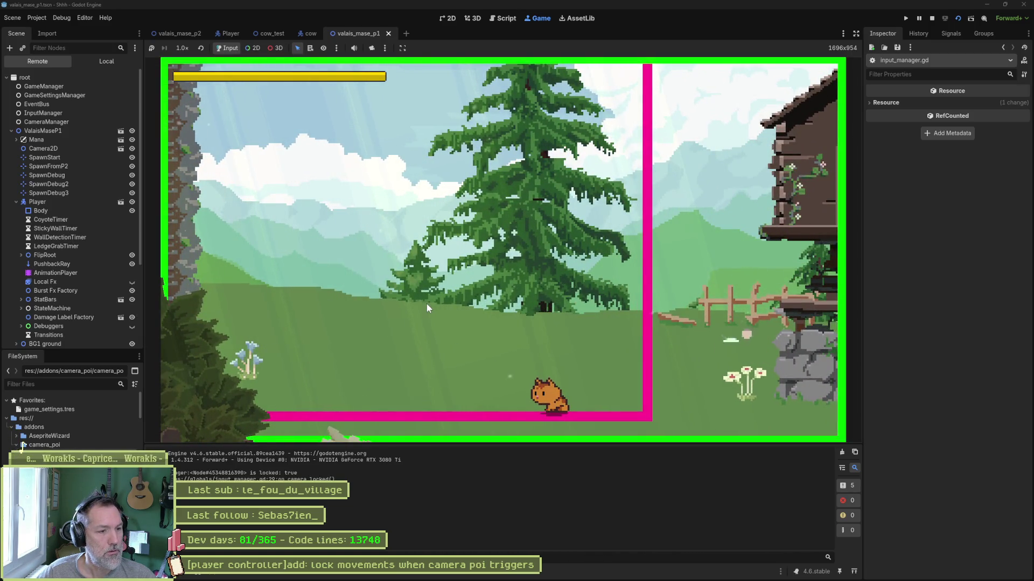
key(Right)
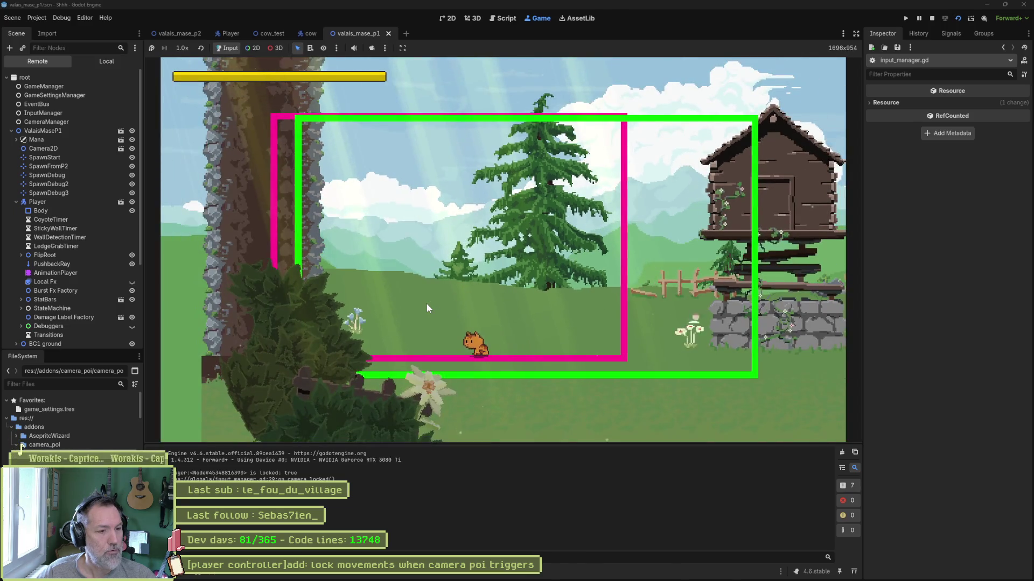
key(F8)
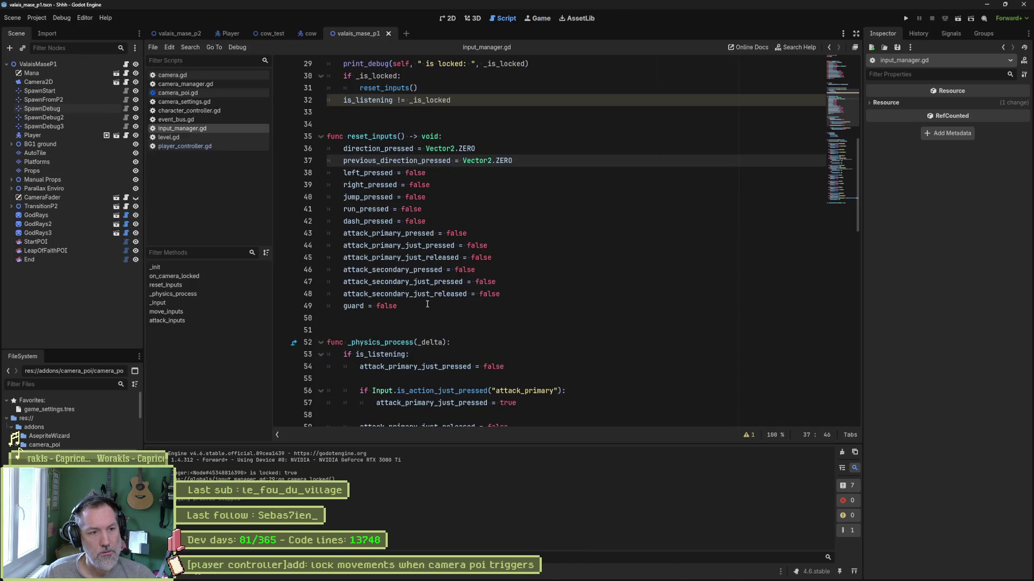
key(F6)
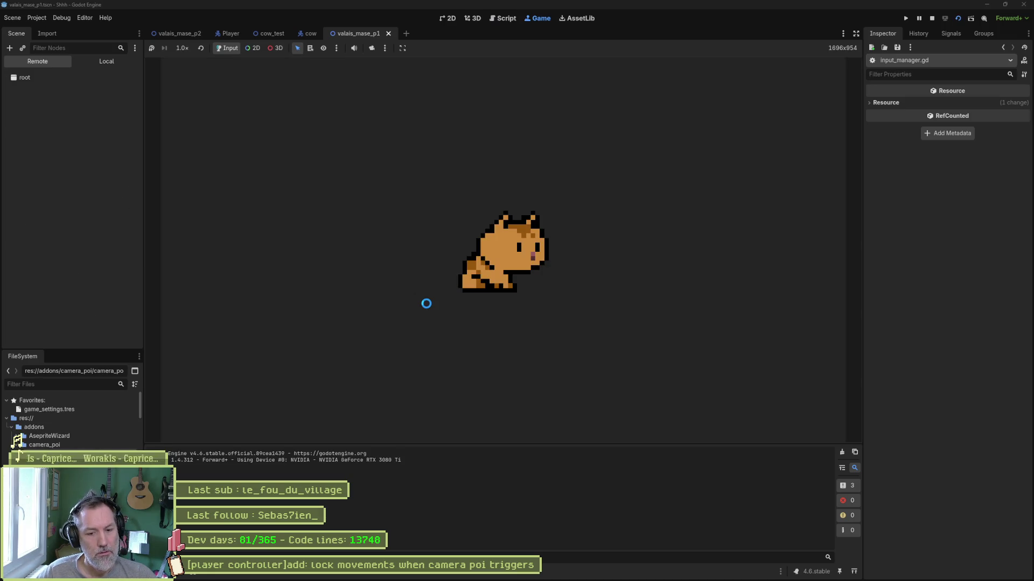
key(Left)
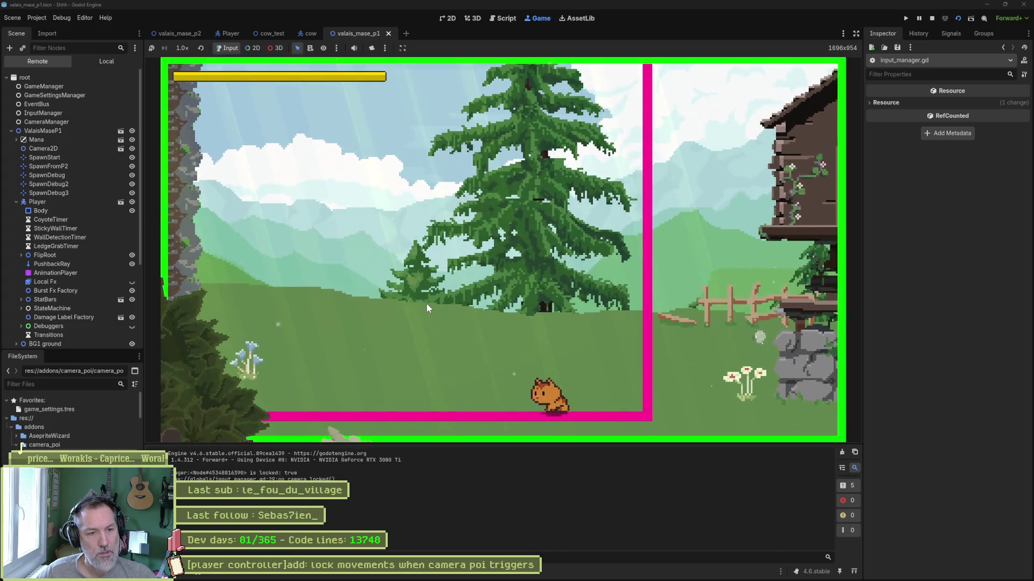
key(Left)
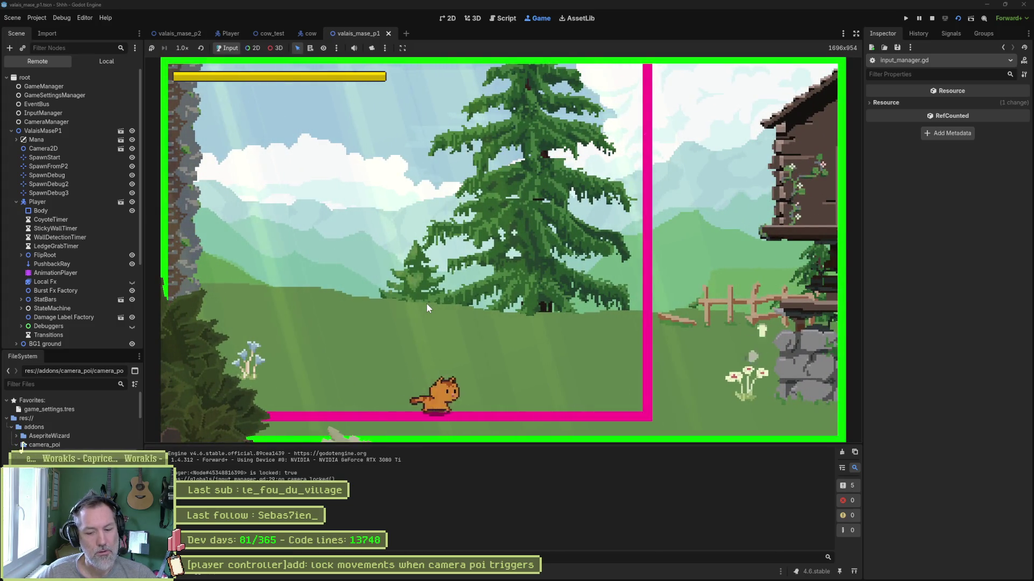
key(F8)
key(F6)
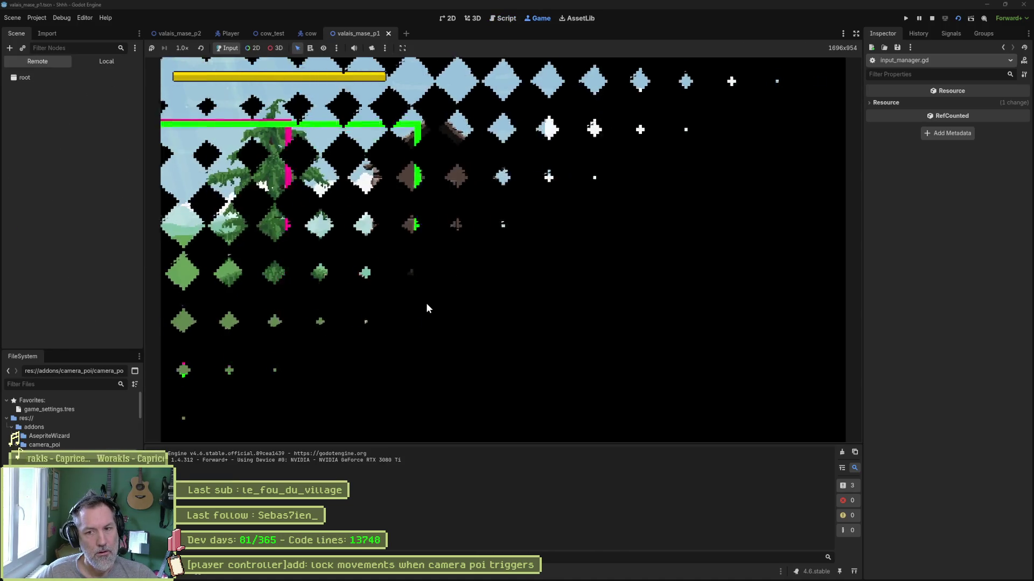
key(Left)
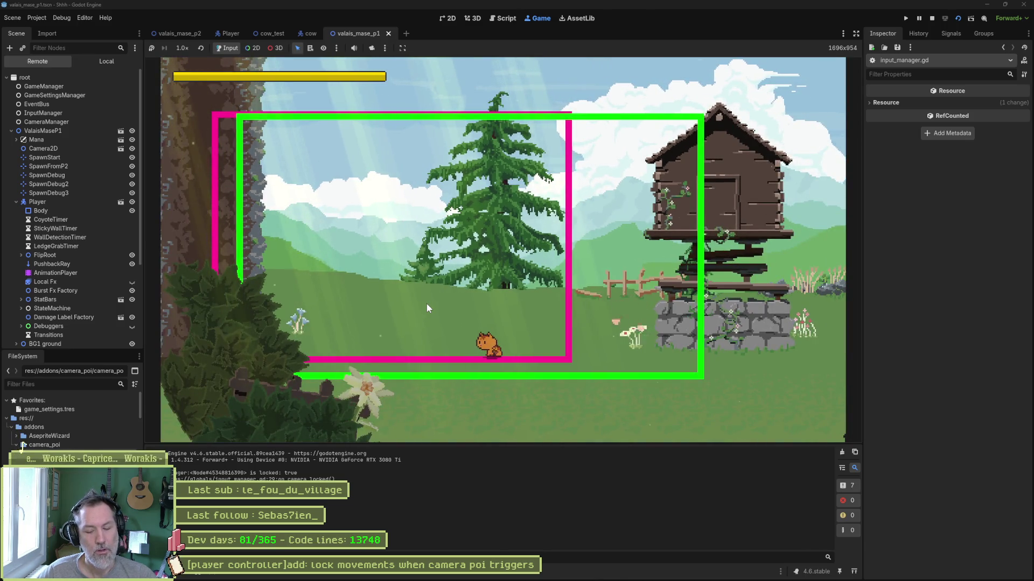
key(F8)
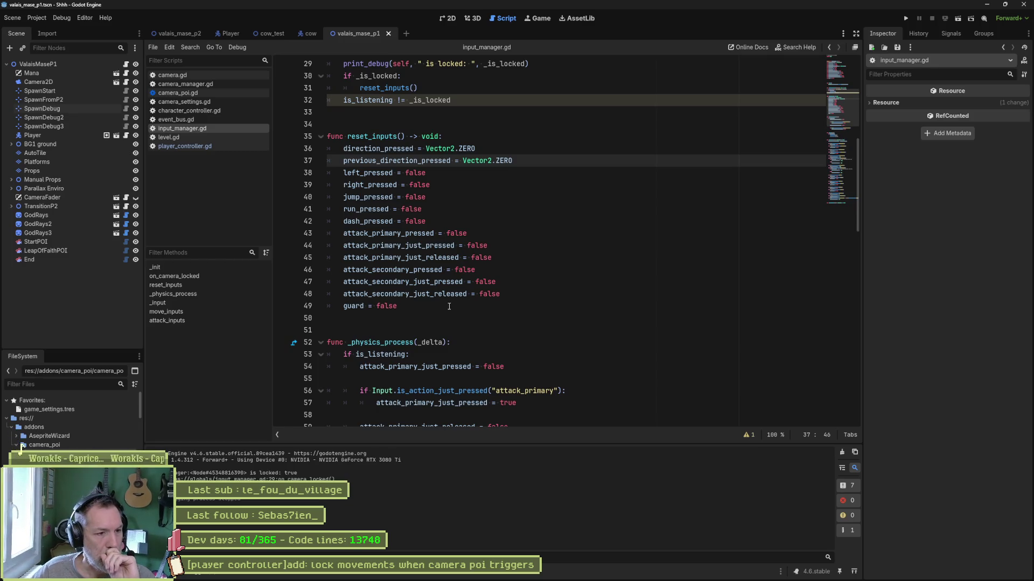
Step: Scroll through _physics_process and _input in input_manager.gd, then run the current scene
scroll(456, 310, down, 3)
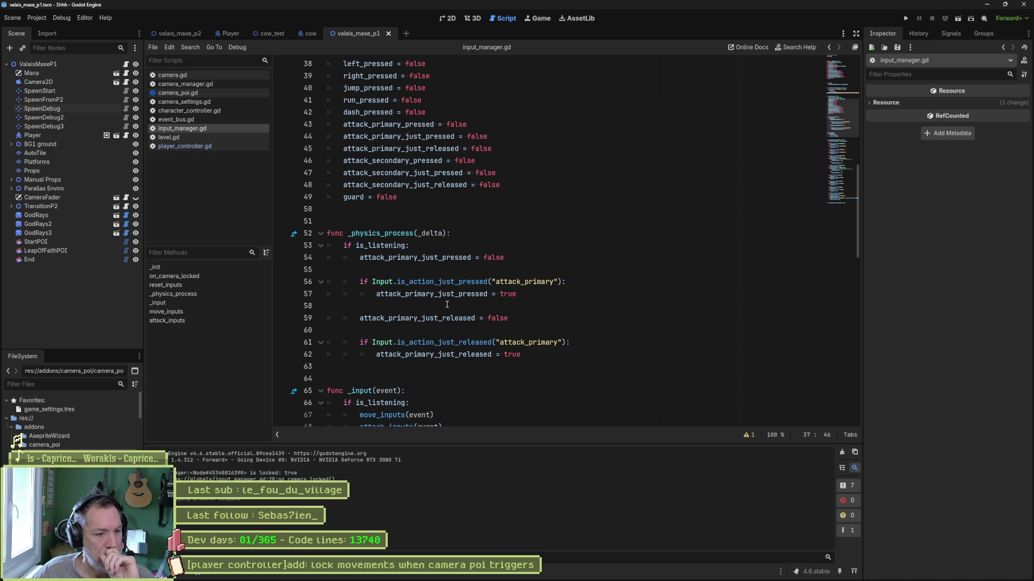
scroll(447, 304, down, 2)
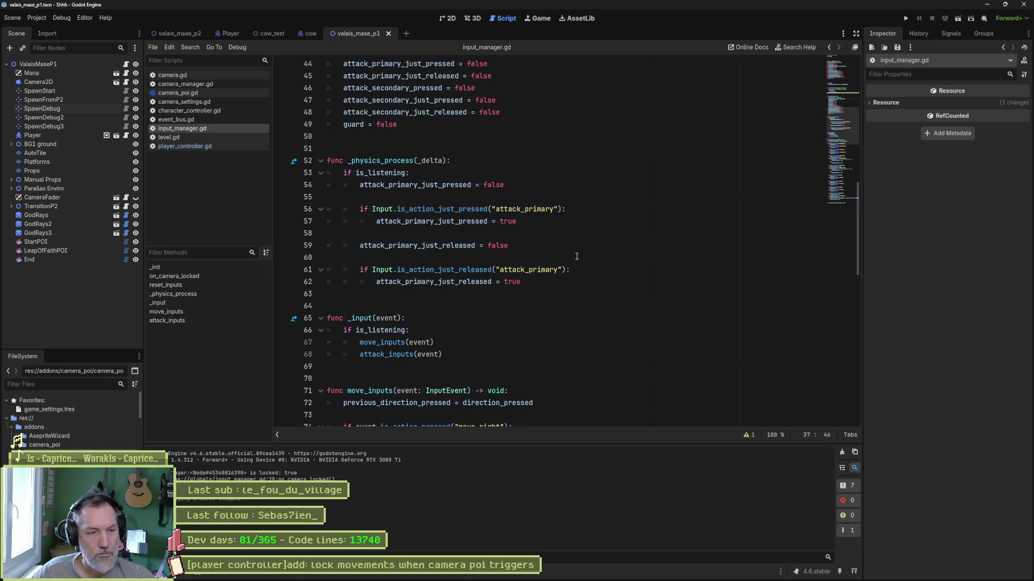
key(F6)
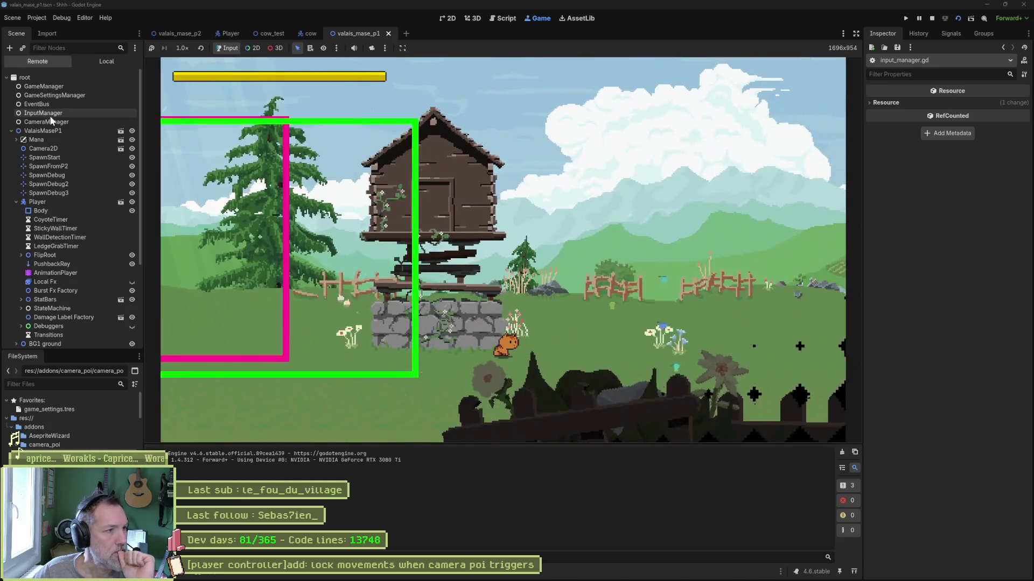
Step: Inspect the live InputManager node while walking the cat left and right, then stop the game
click(50, 114)
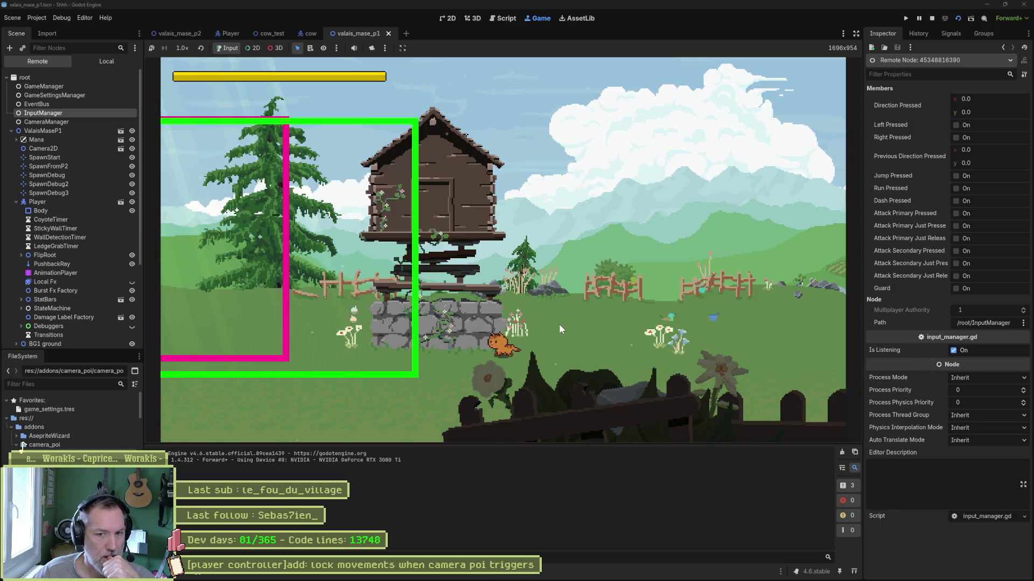
key(Left)
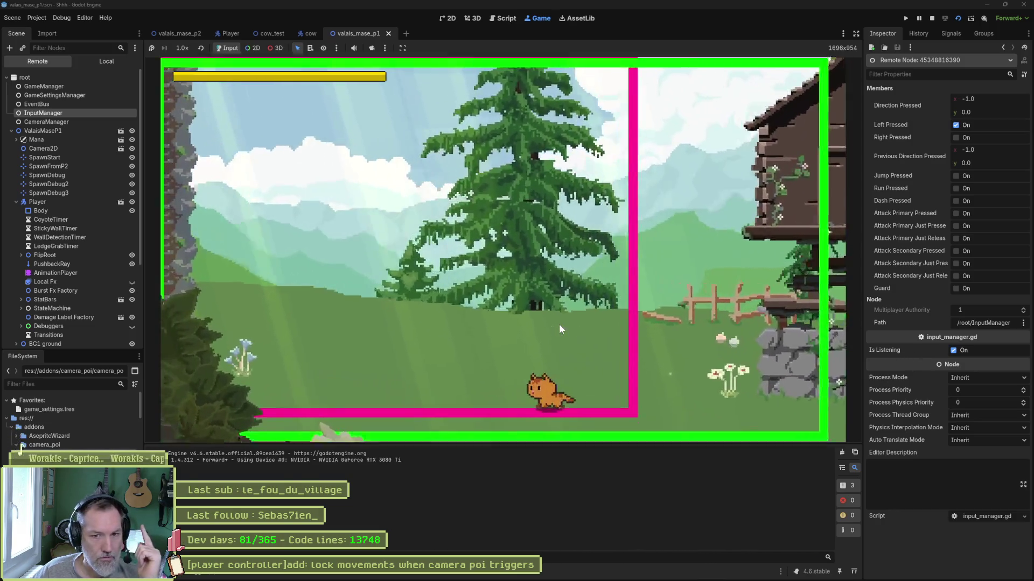
key(Right)
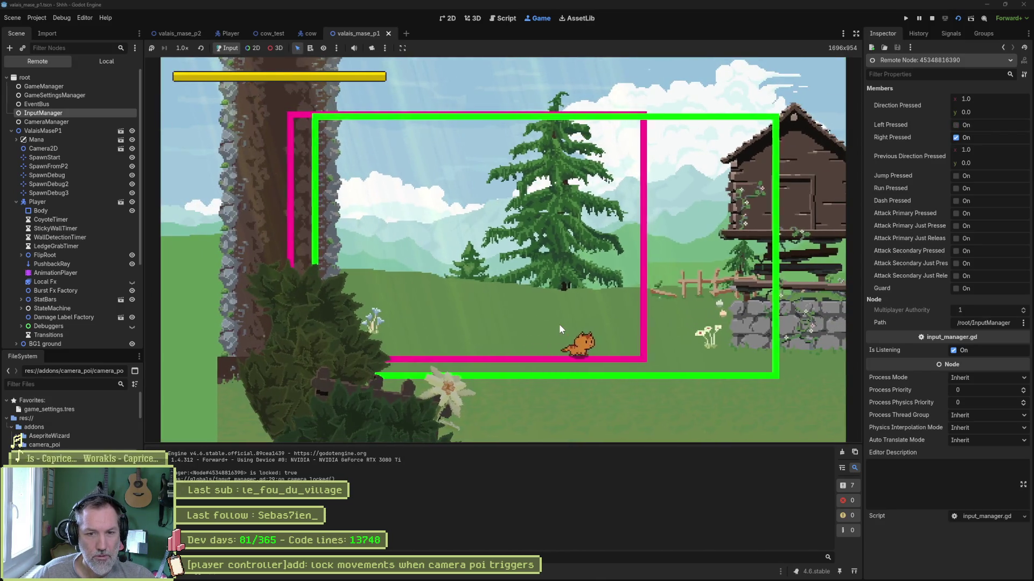
key(F8)
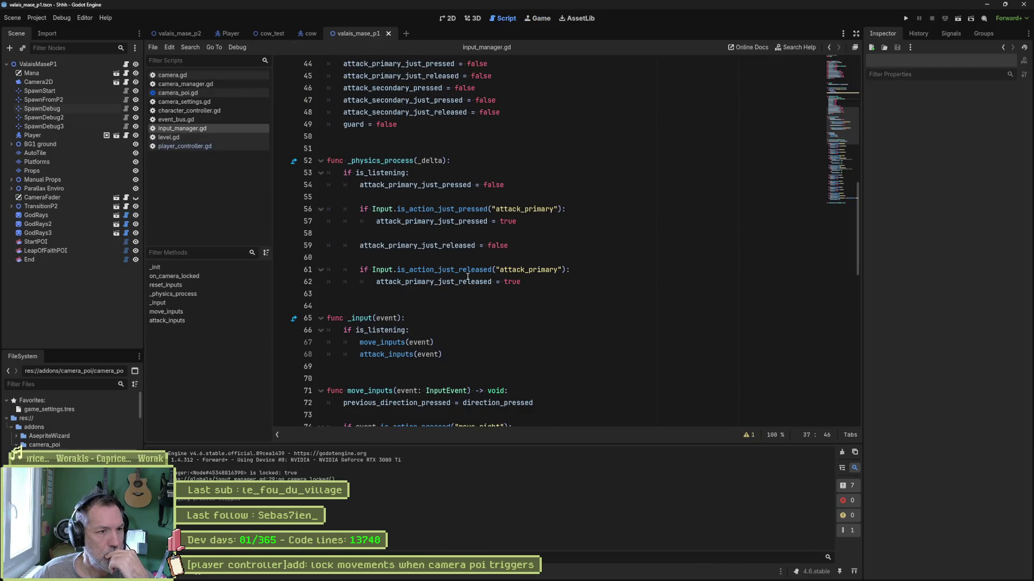
Step: Change is_listening != _is_locked to is_listening = !_is_locked and test-run the scene
scroll(467, 278, up, 8)
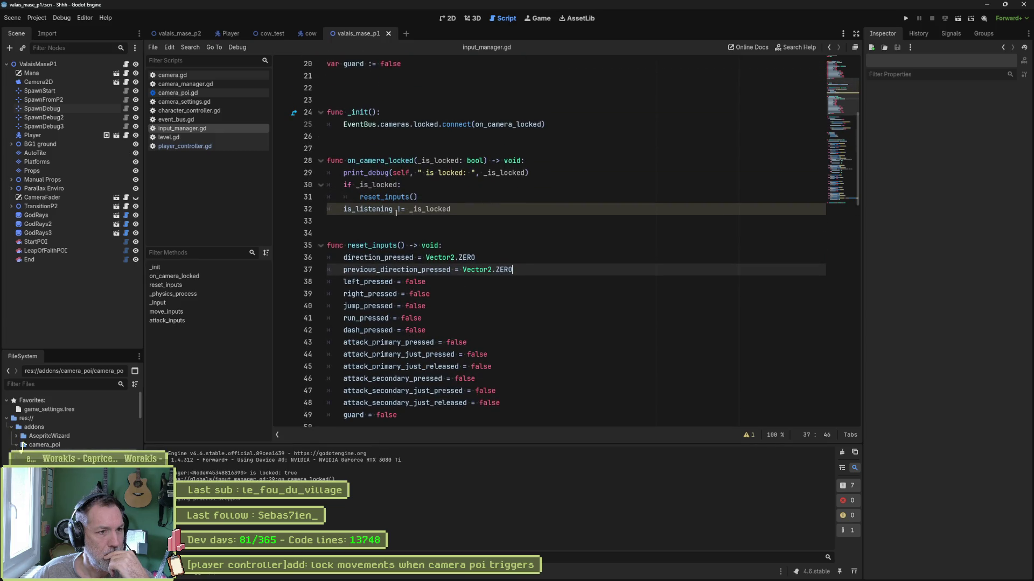
double_click(380, 210)
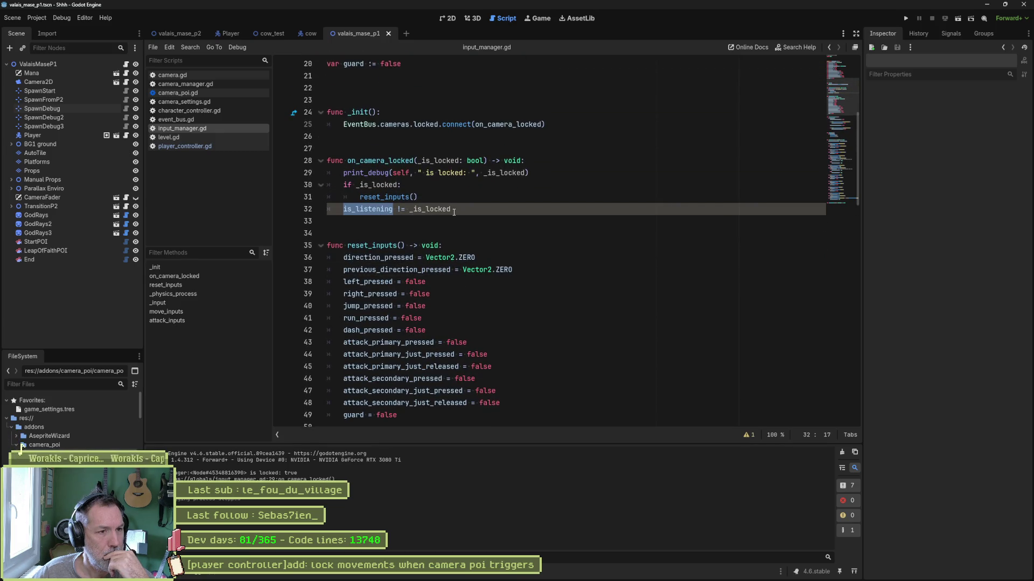
click(402, 210)
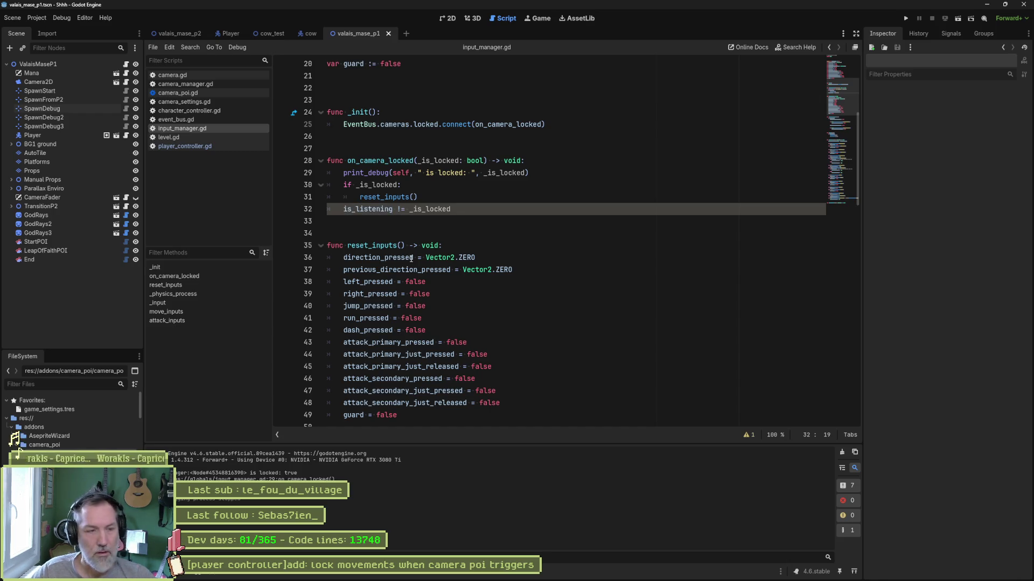
key(BackSpace)
text(!)
key(F6)
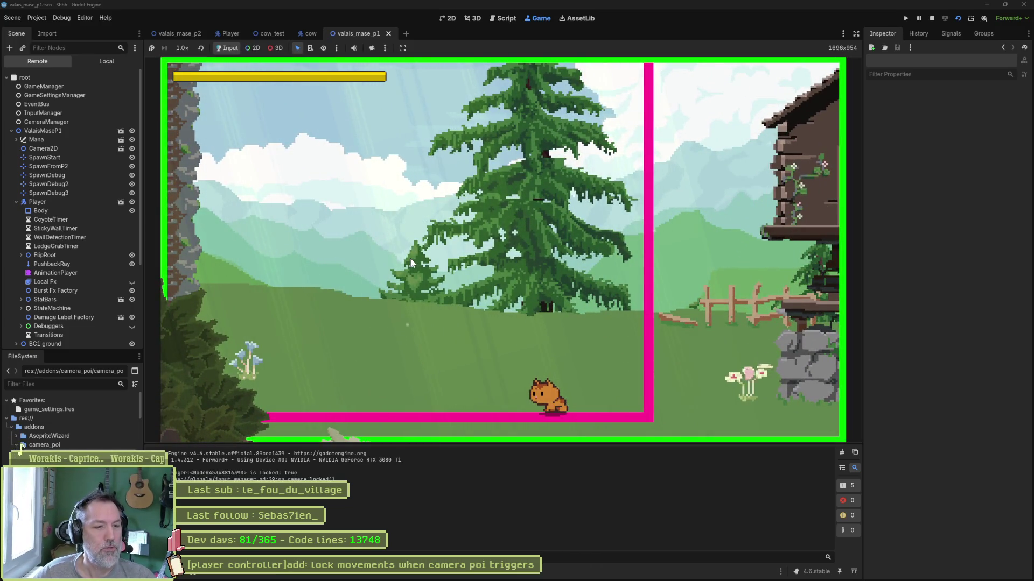
key(Right)
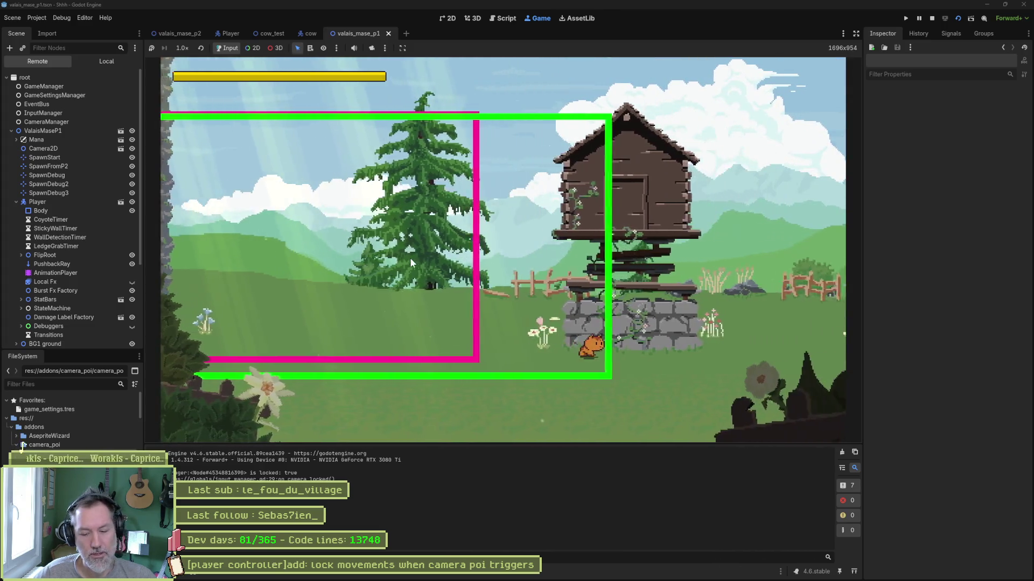
key(F8)
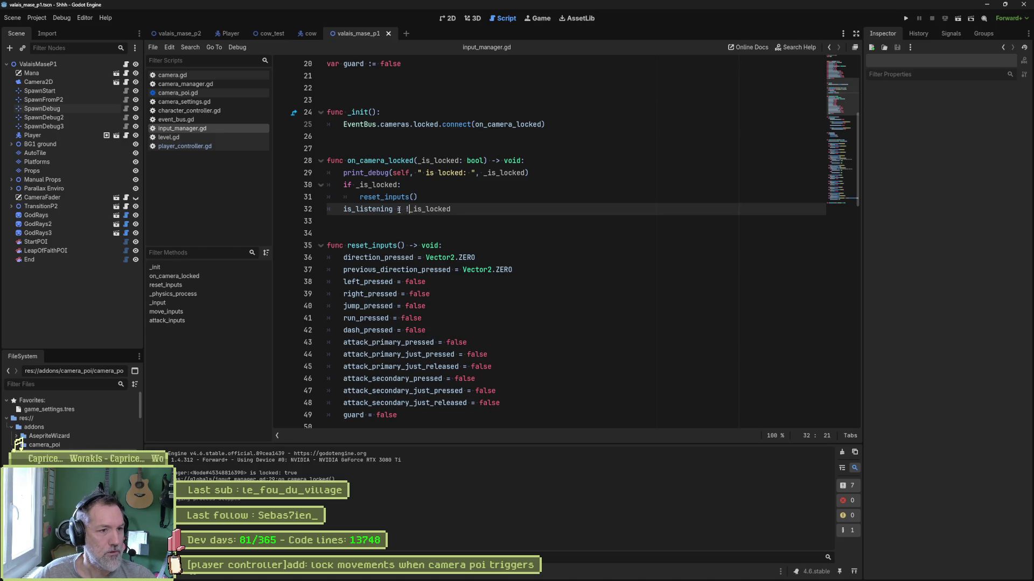
Step: Move the is_listening line above the if, join reset_inputs() onto the if _is_locked line, and save
key(alt+Up)
key(alt+Up)
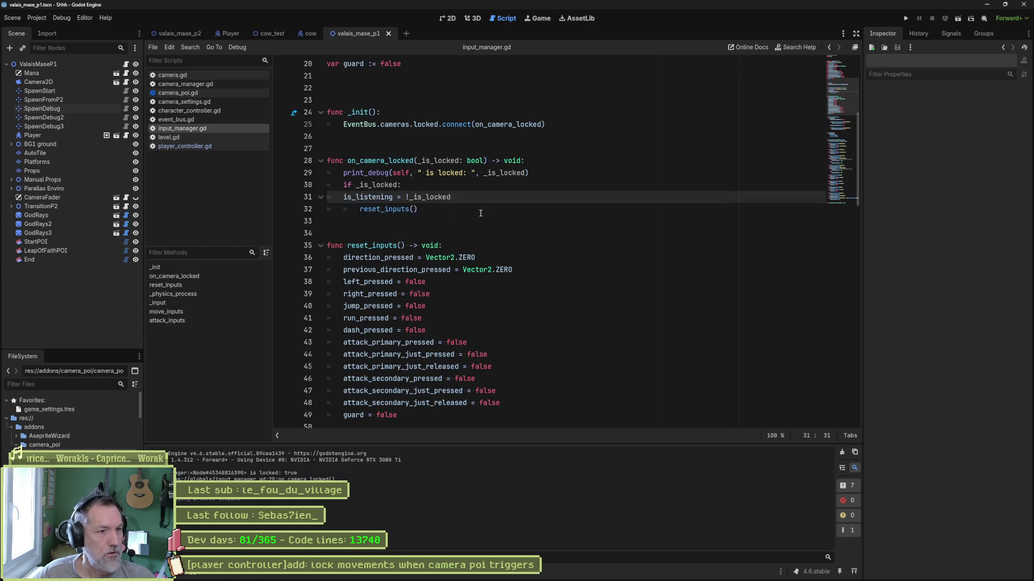
key(Return)
key(ctrl+s)
click(481, 213)
key(Delete)
key(Delete)
key(Delete)
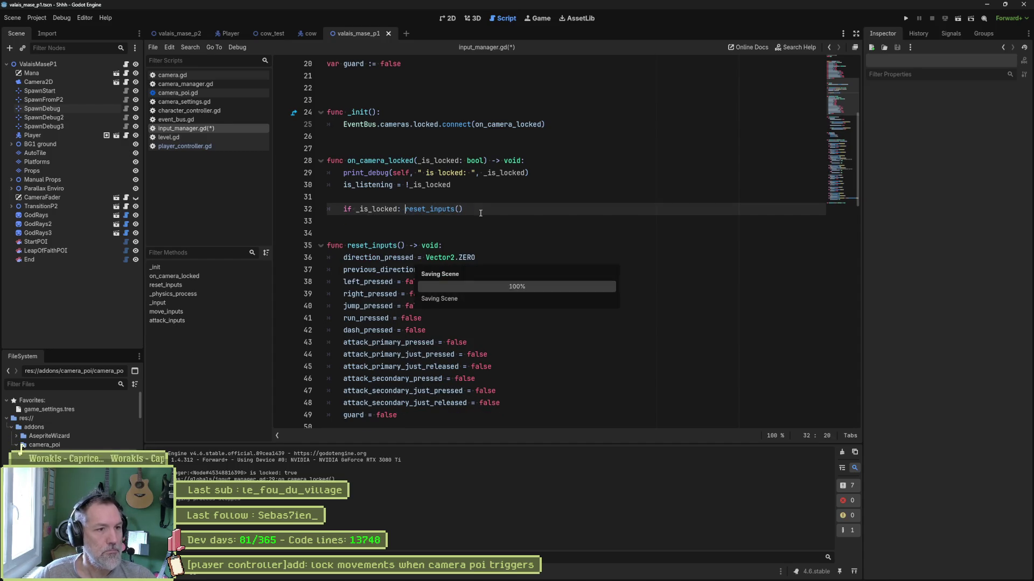
key(Home)
key(Home)
key(BackSpace)
key(ctrl+s)
Step: Delete the print_debug line and run the scene again
click(555, 174)
key(ctrl+shift+k)
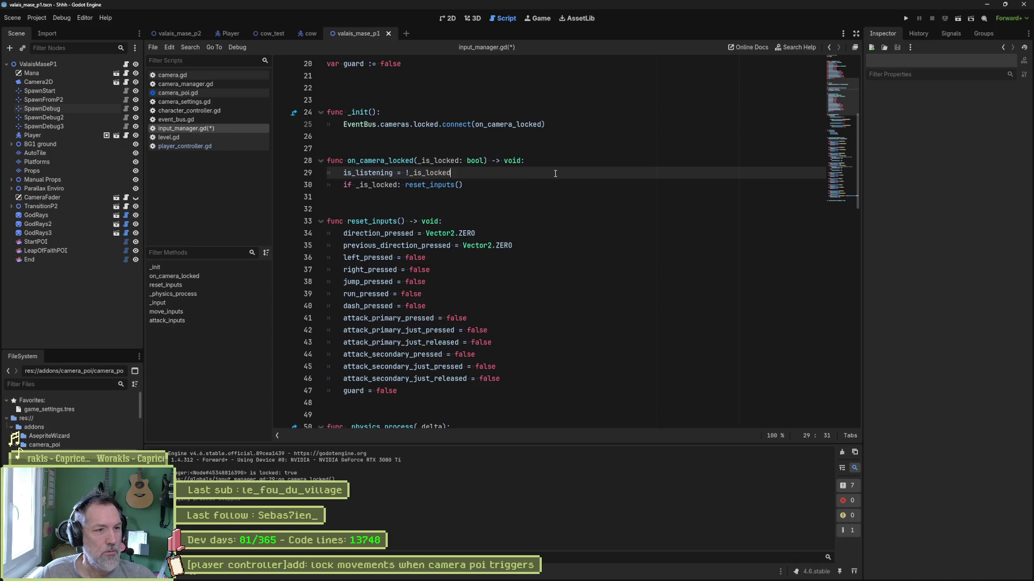
scroll(540, 227, down, 4)
scroll(542, 228, up, 4)
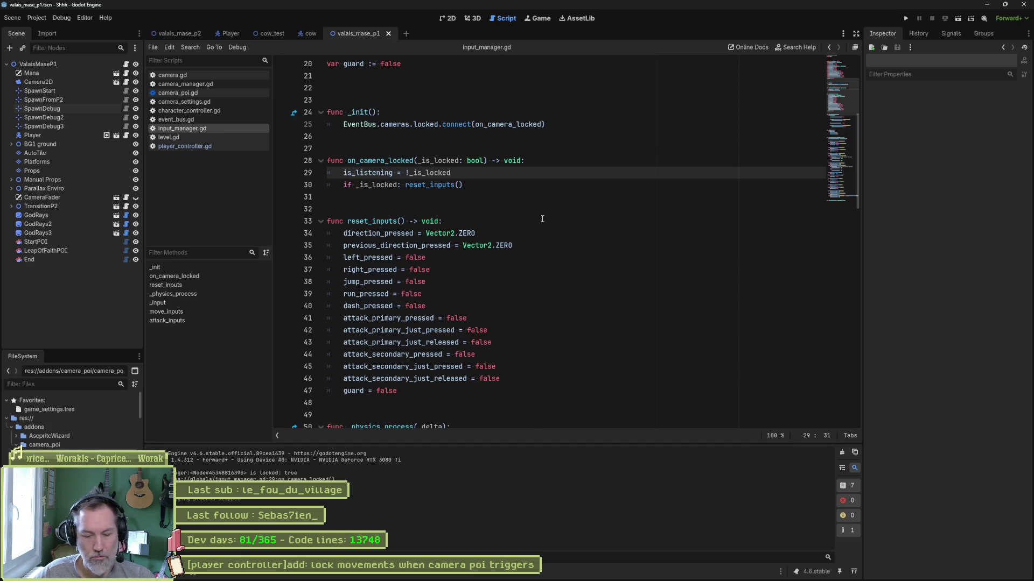
key(F6)
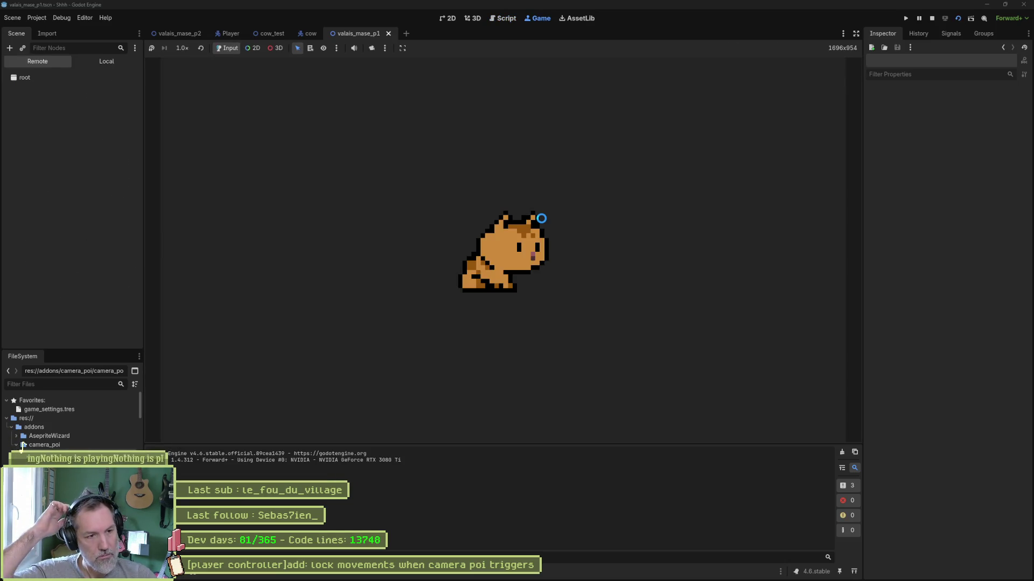
Step: Walk the cat left into the camera zone, right to the hut, and back left, then stop
key(Left)
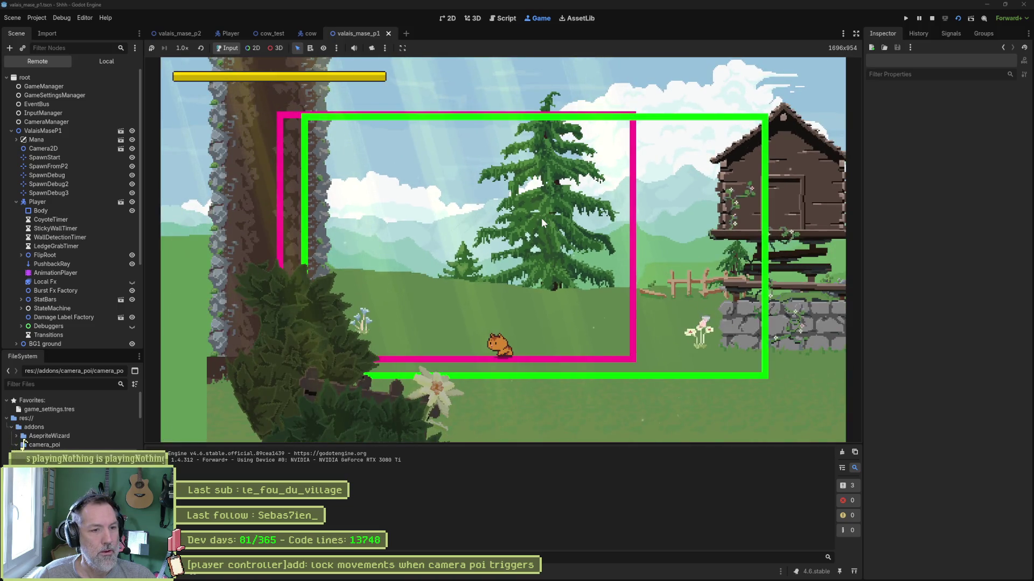
key(Right)
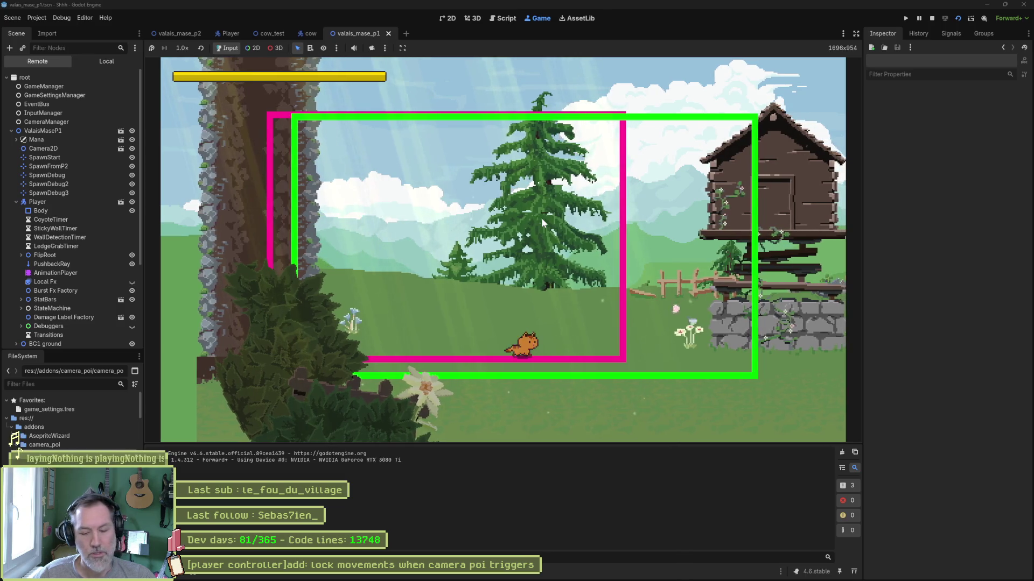
key(Right)
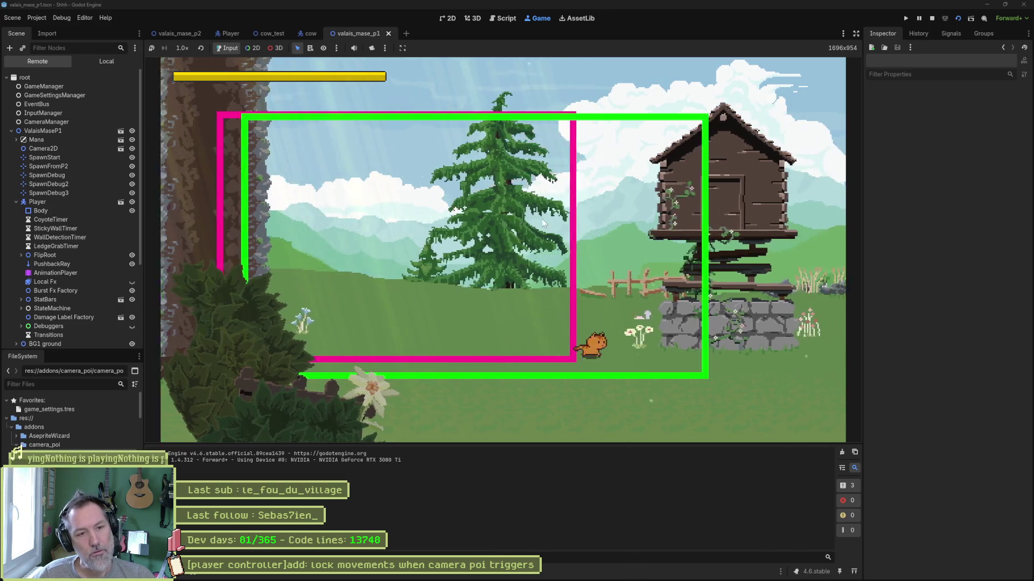
key(Left)
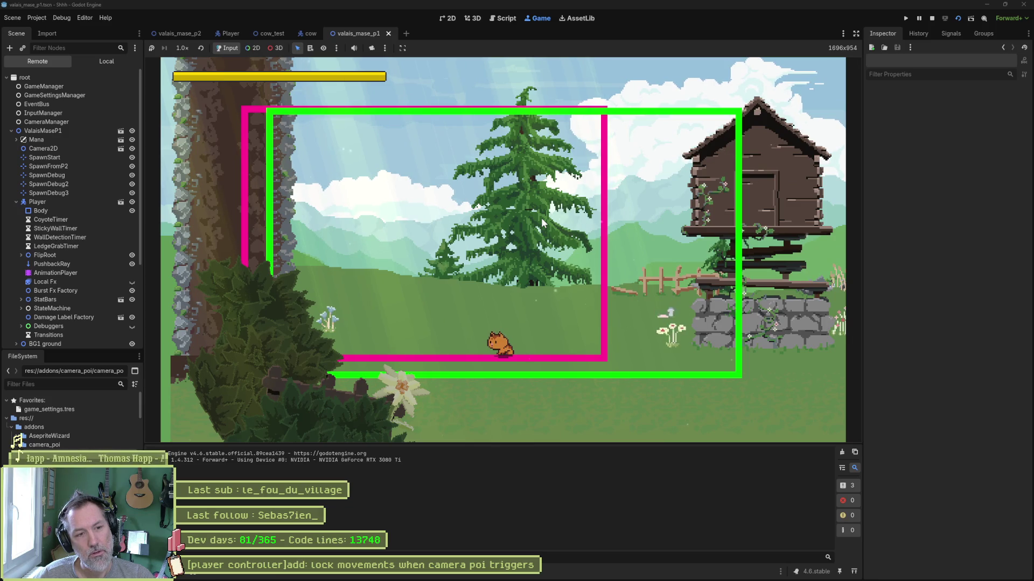
key(F8)
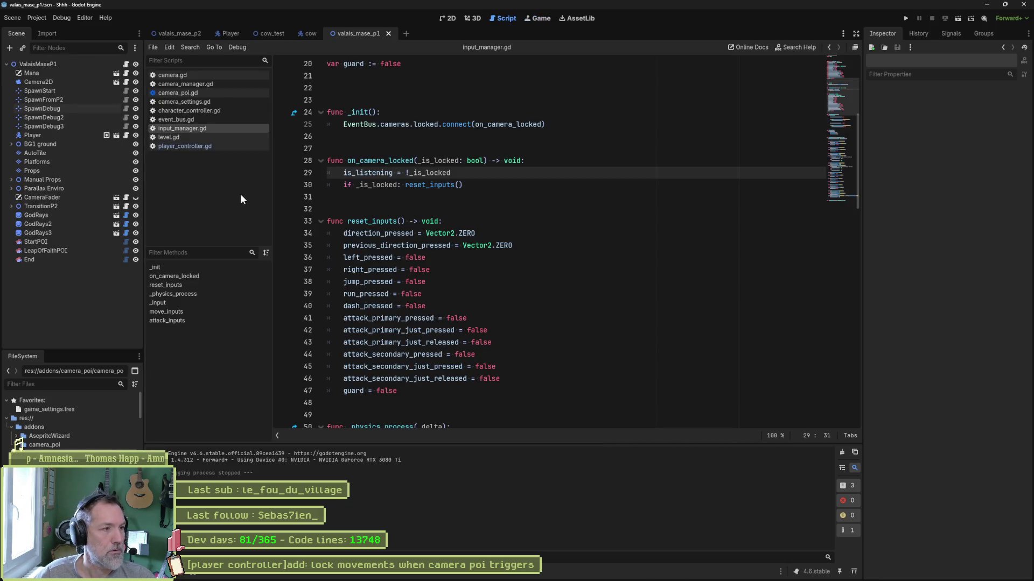
Step: Open camera_poi.gd, jump to on_body_entered, and place the caret after the if _is_inside line
click(199, 96)
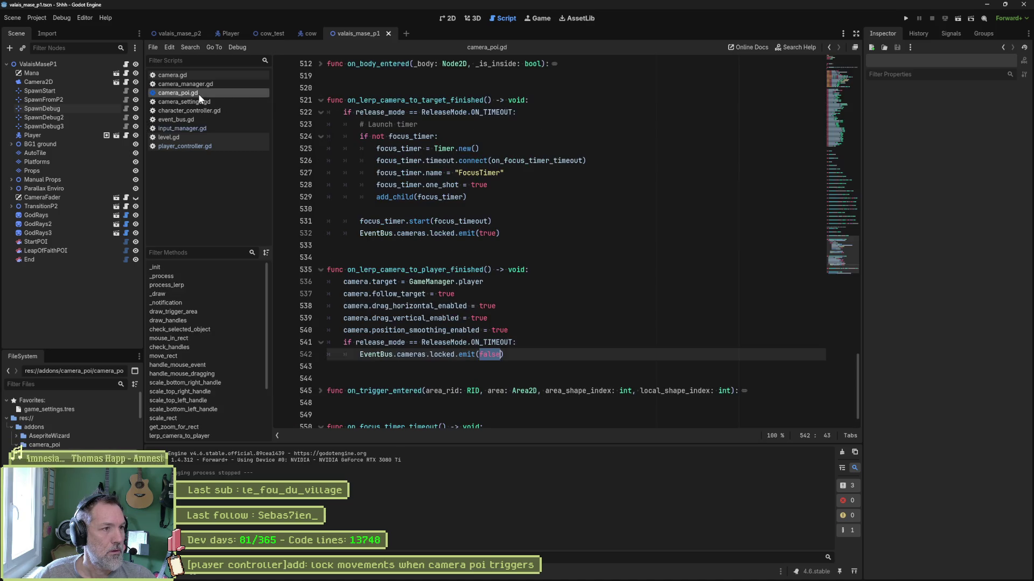
key(End)
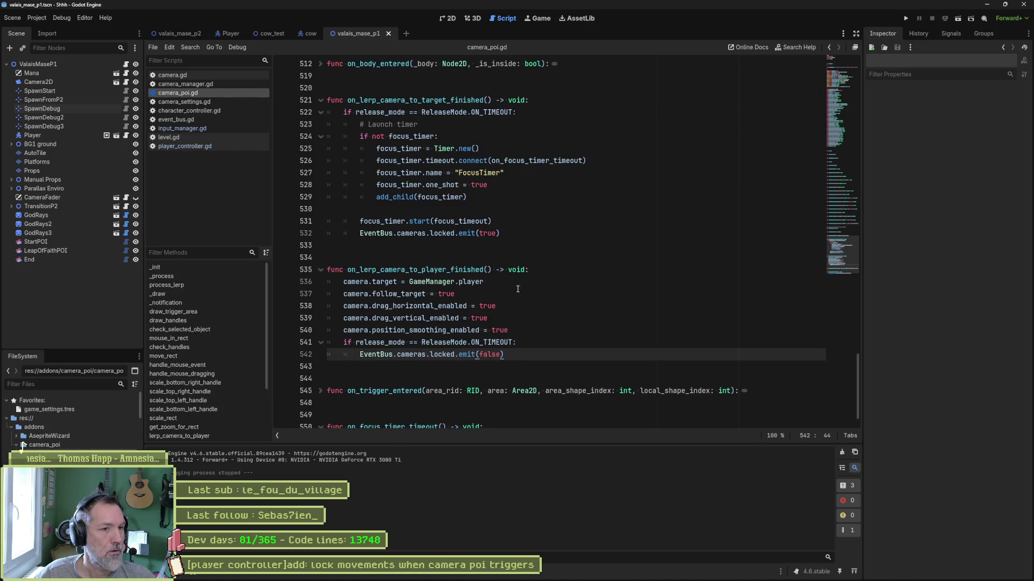
drag(512, 233, 512, 226)
key(ctrl+c)
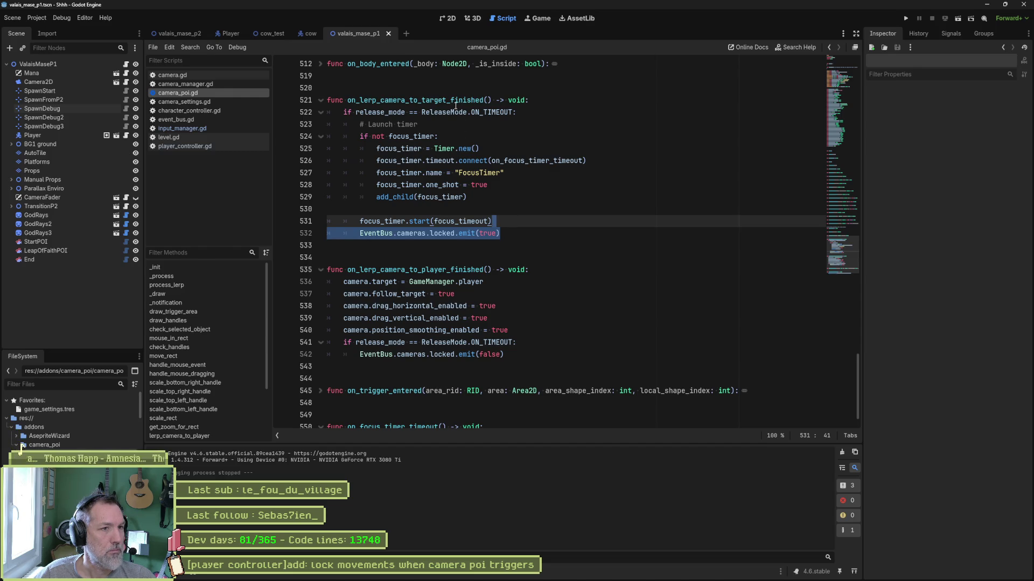
double_click(456, 102)
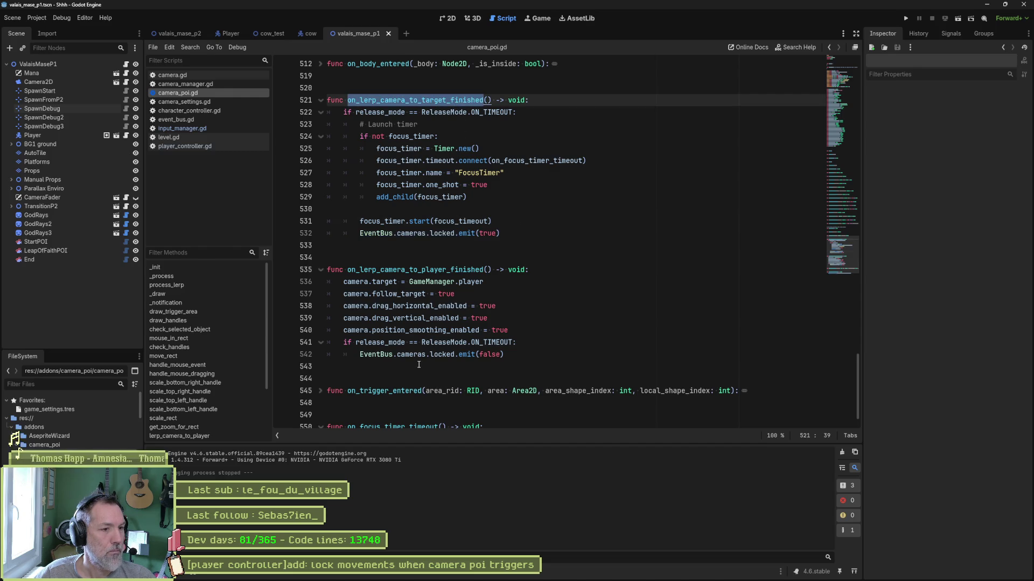
scroll(516, 230, down, 1)
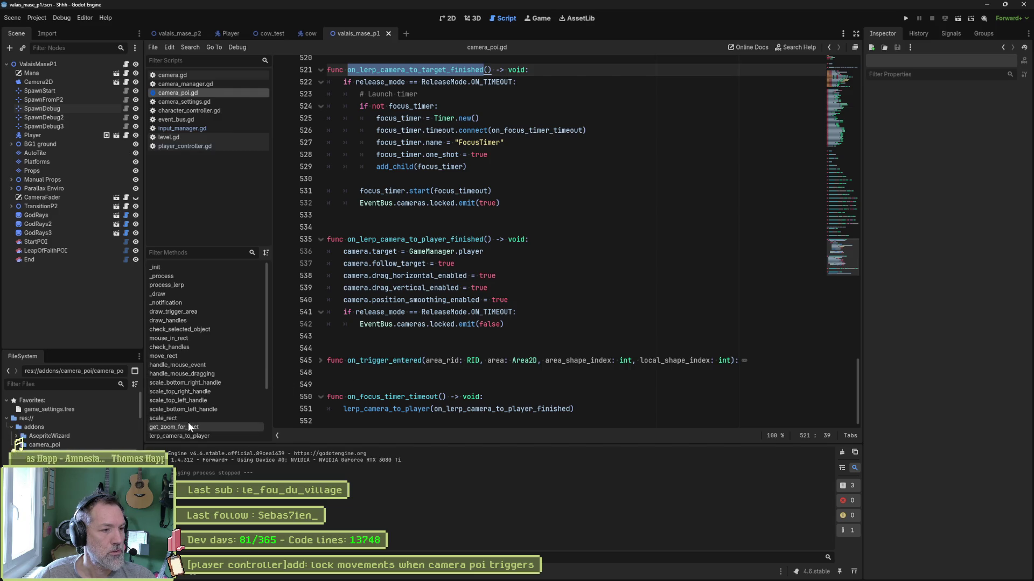
scroll(188, 424, down, 3)
click(198, 399)
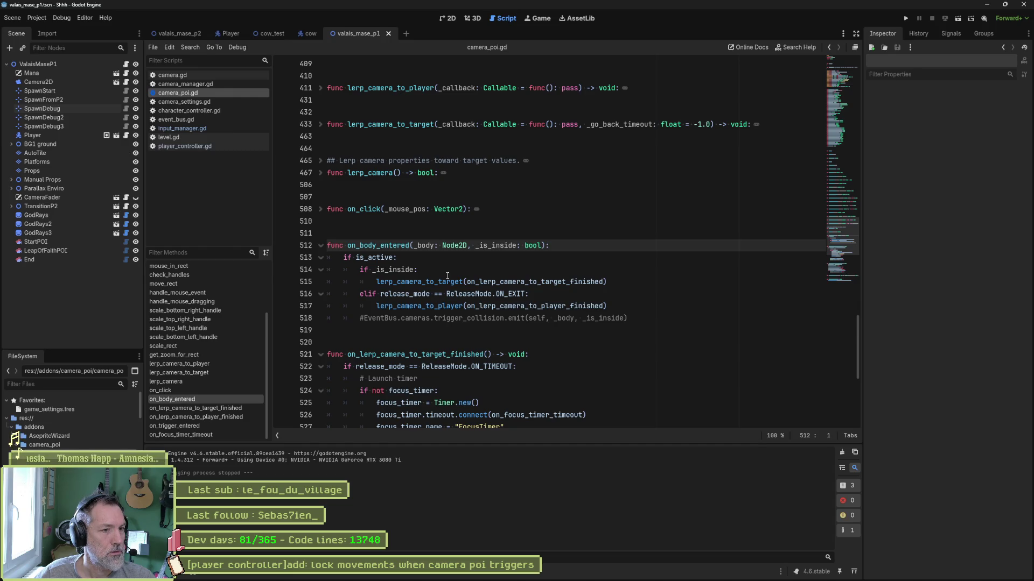
click(610, 269)
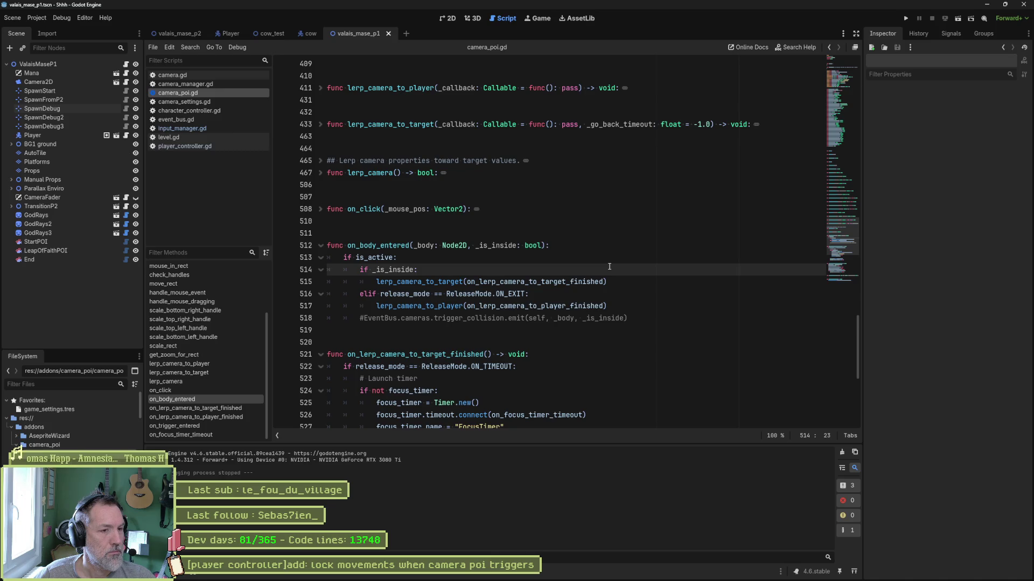
Step: Add the condition 'if release_mode == ReleaseMode.ON_TIMEOUT:' under the if _is_inside branch using autocomplete
key(Return)
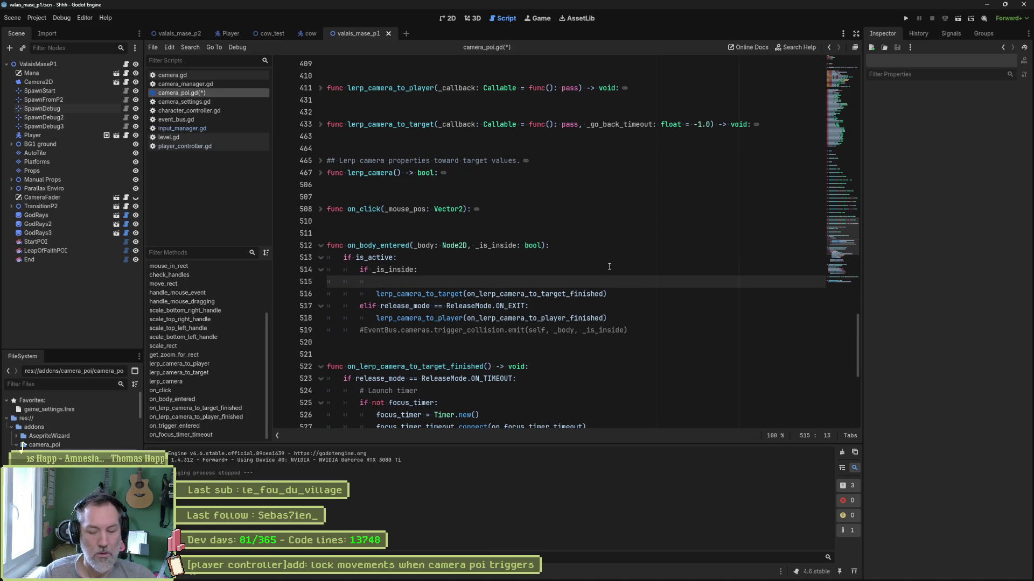
text(if Rele)
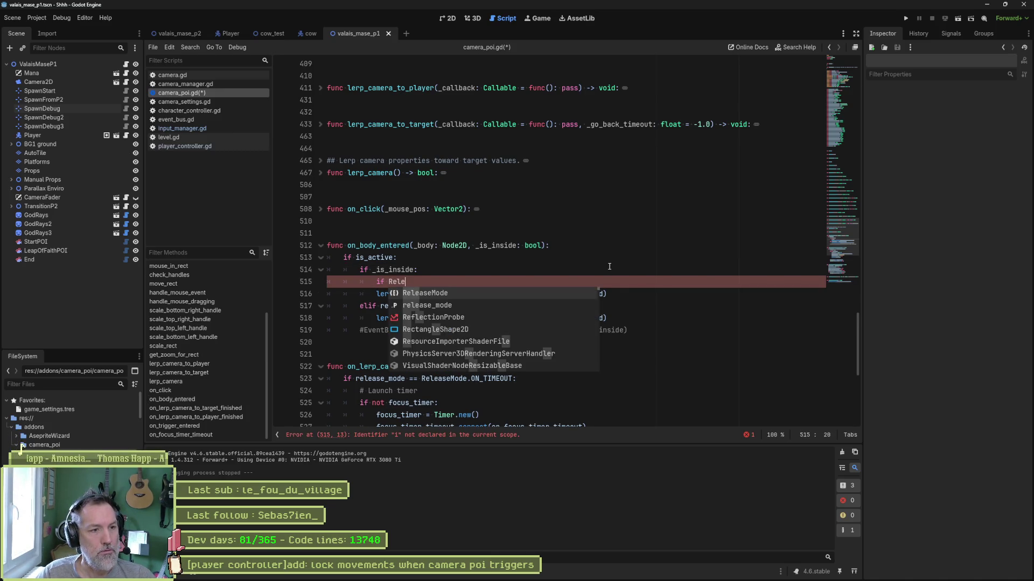
key(Down)
key(Return)
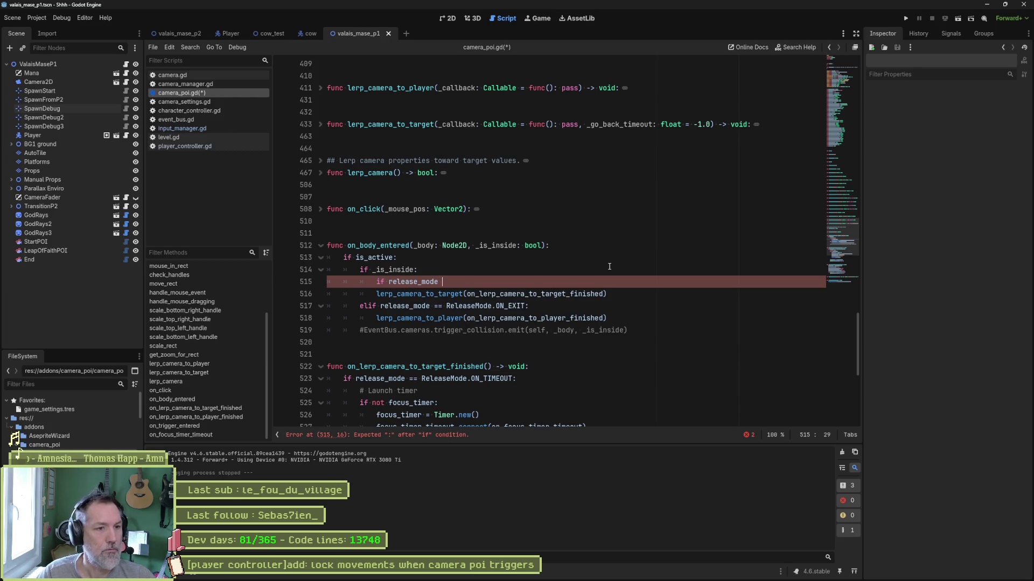
text(Rele)
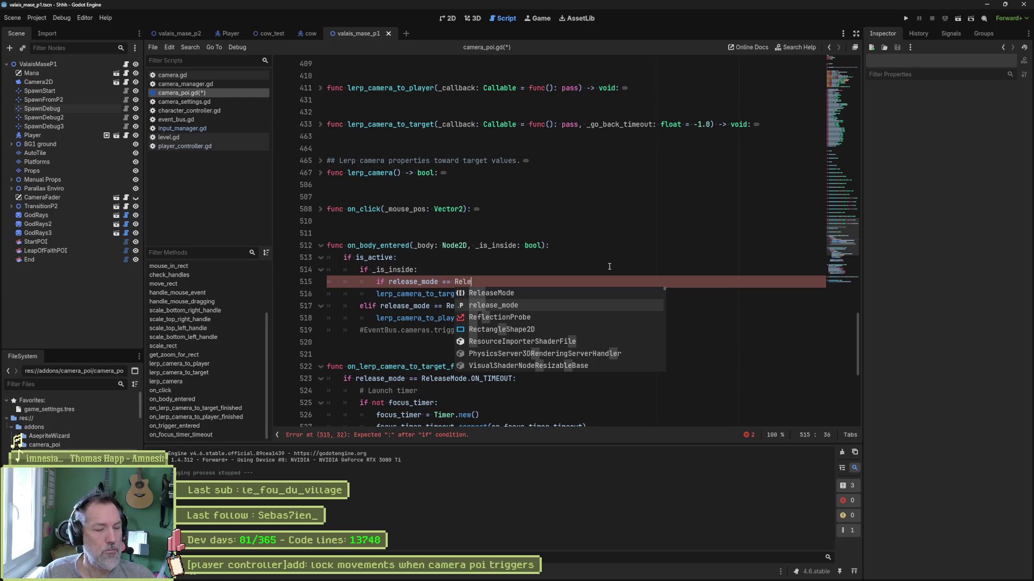
key(Up)
key(Return)
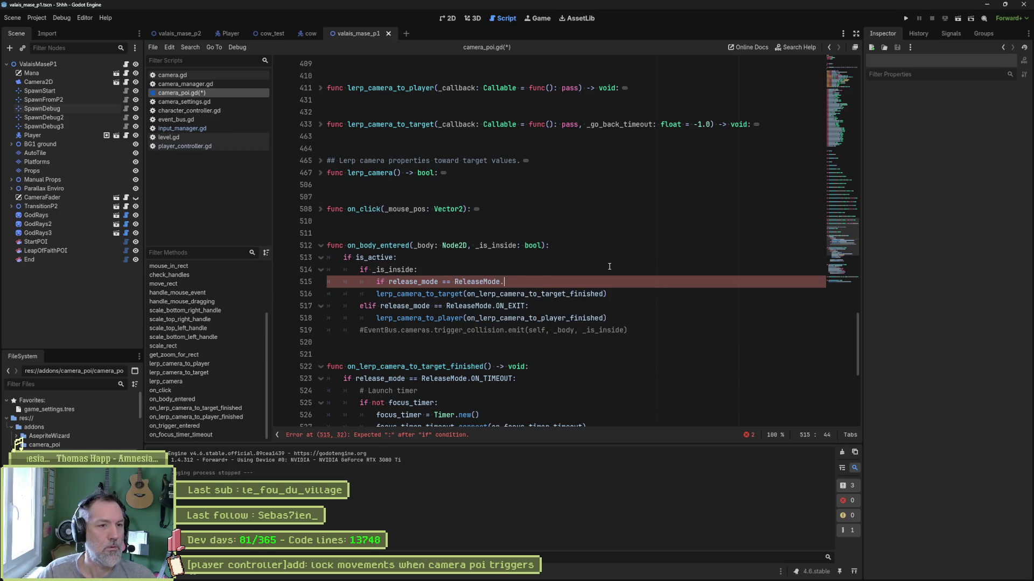
key(Down)
key(Down)
key(Return)
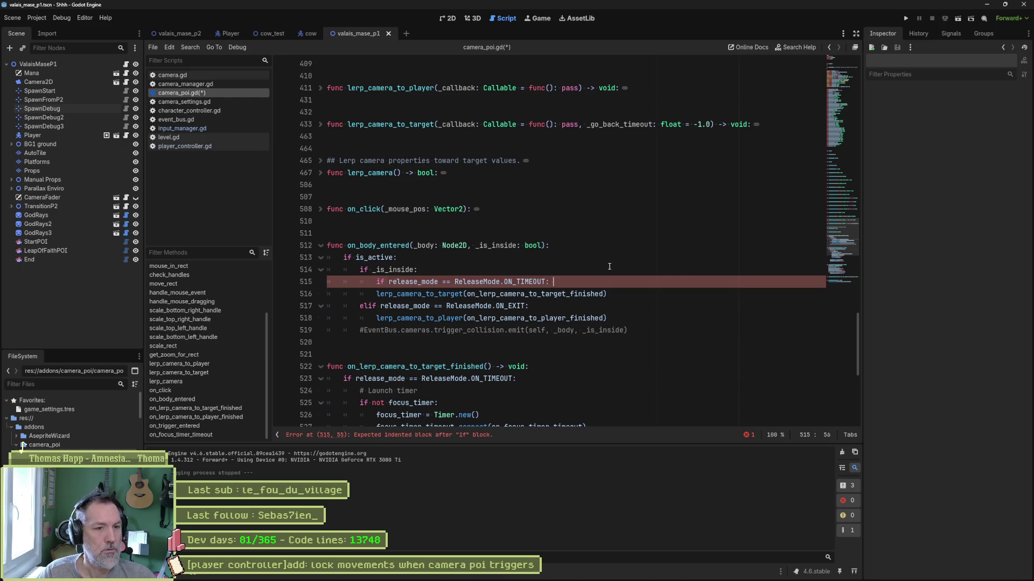
Step: Paste EventBus.cameras.locked.emit(false) indented under the new condition, then run the game
key(Return)
key(ctrl+v)
key(BackSpace)
key(BackSpace)
key(BackSpace)
text(false)
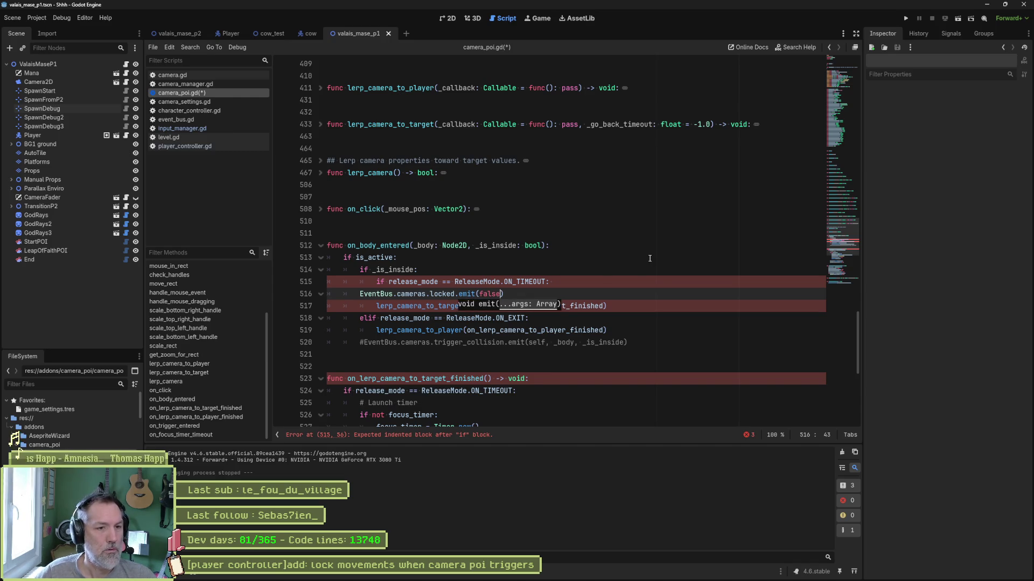
click(648, 280)
click(359, 294)
key(Tab)
key(Tab)
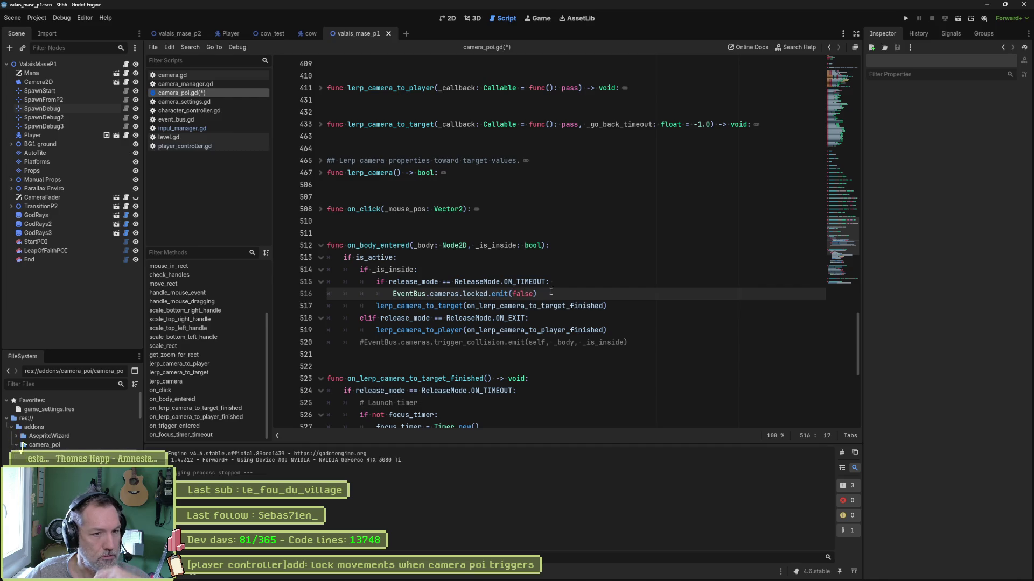
key(F5)
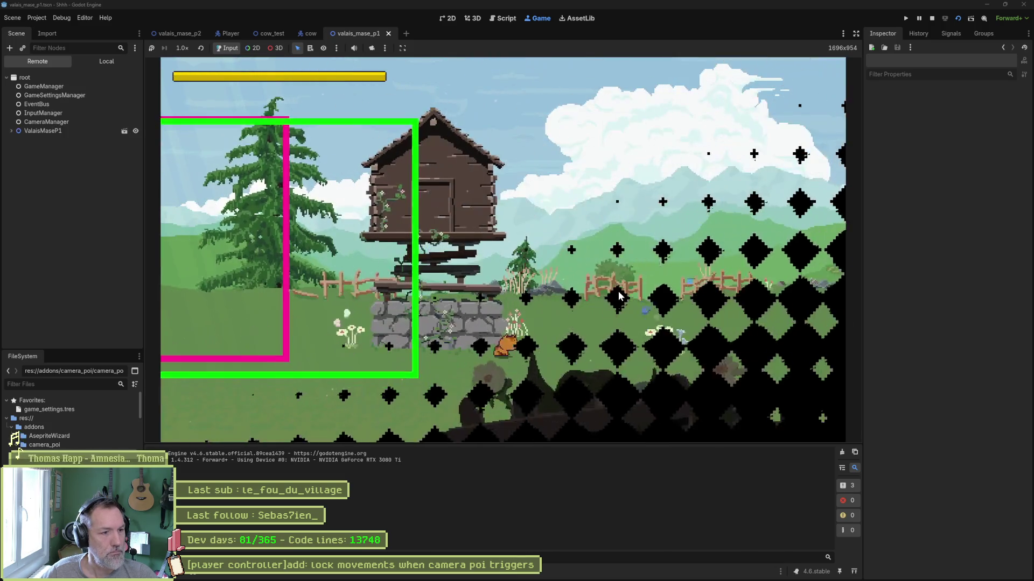
Step: Walk the cat left into the camera POI zone, then stop the game
key(Left)
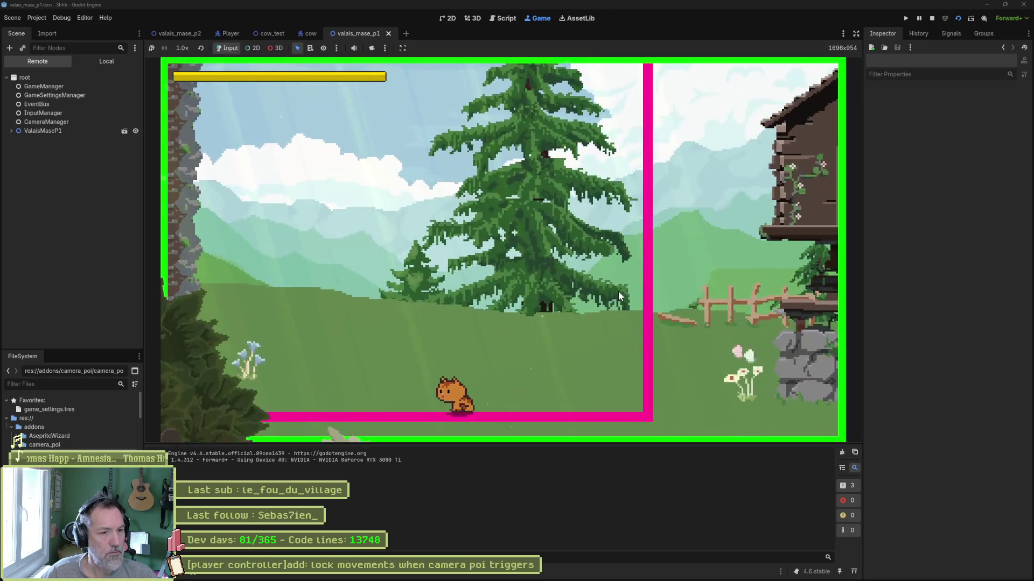
key(F8)
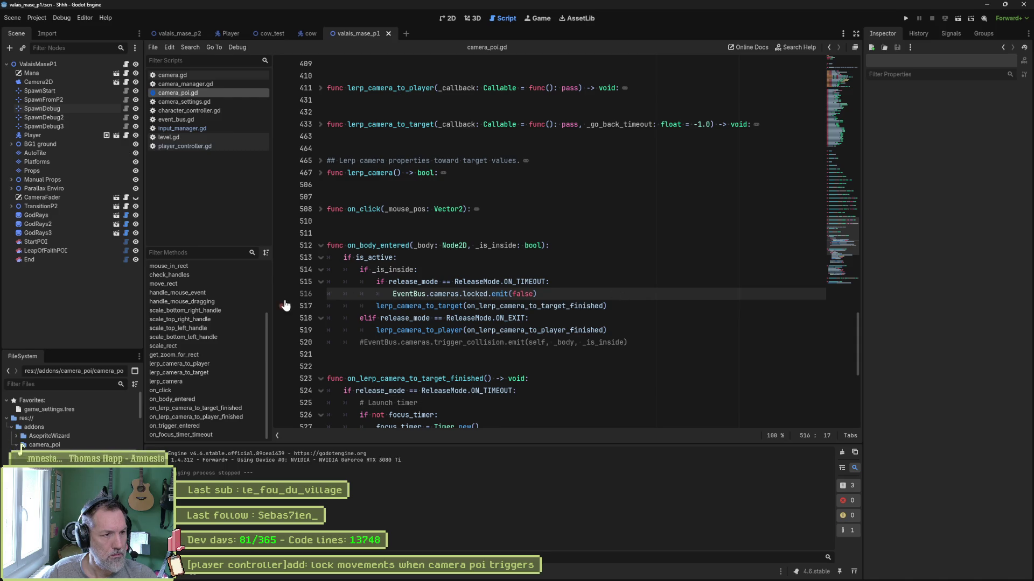
Step: Rerun the scene, change line 516's locked emit argument from false to true, and relaunch
key(F6)
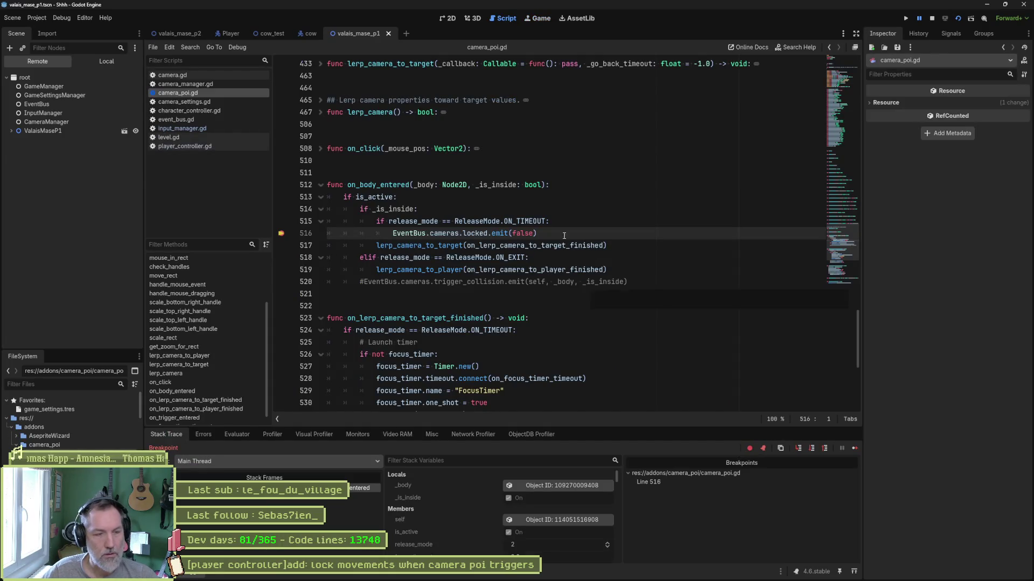
double_click(522, 233)
text(tru)
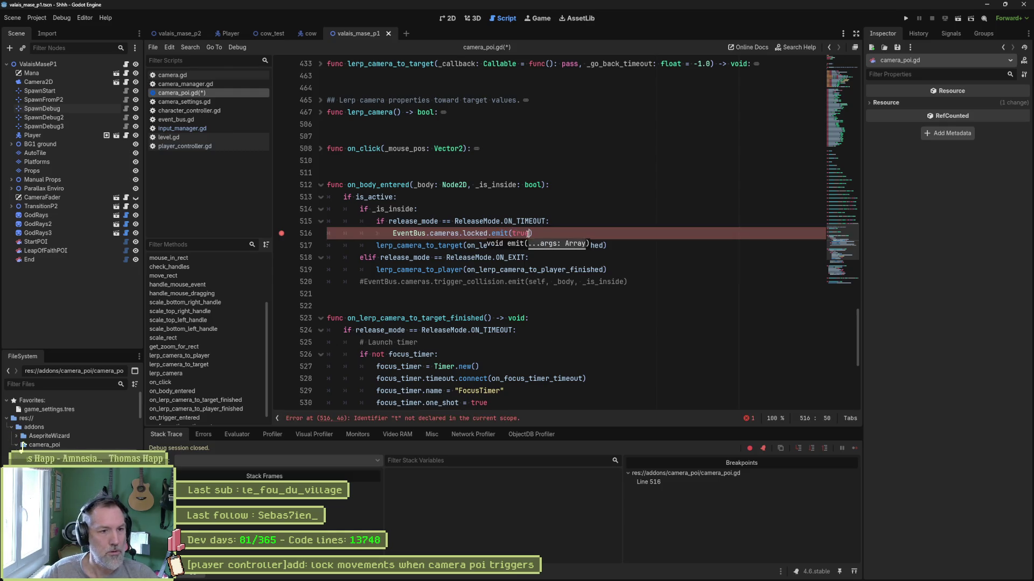
text(e)
key(F5)
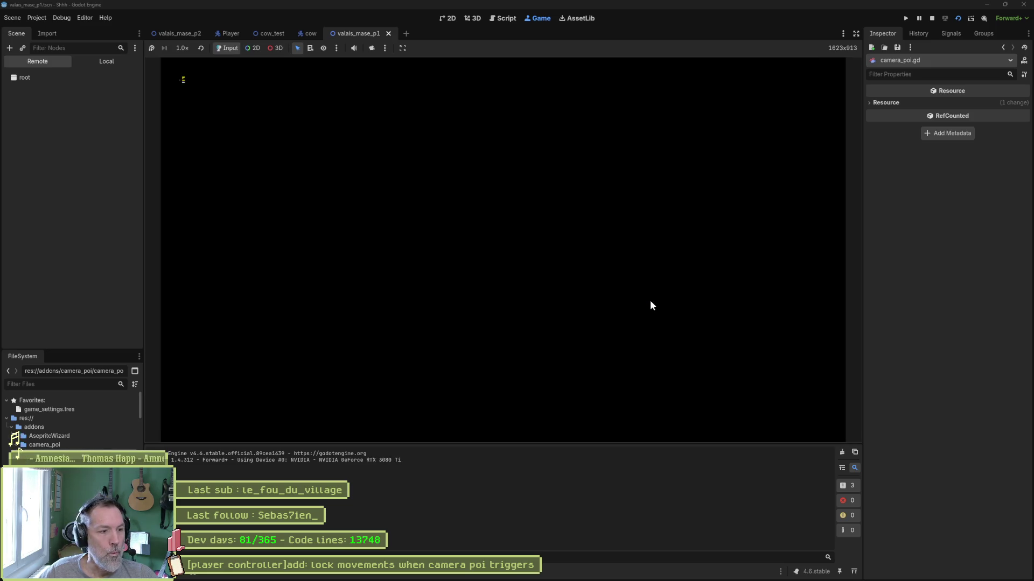
Step: Walk the cat left and right at the POI edge, stop the game, briefly check Asana, then return
key(Left)
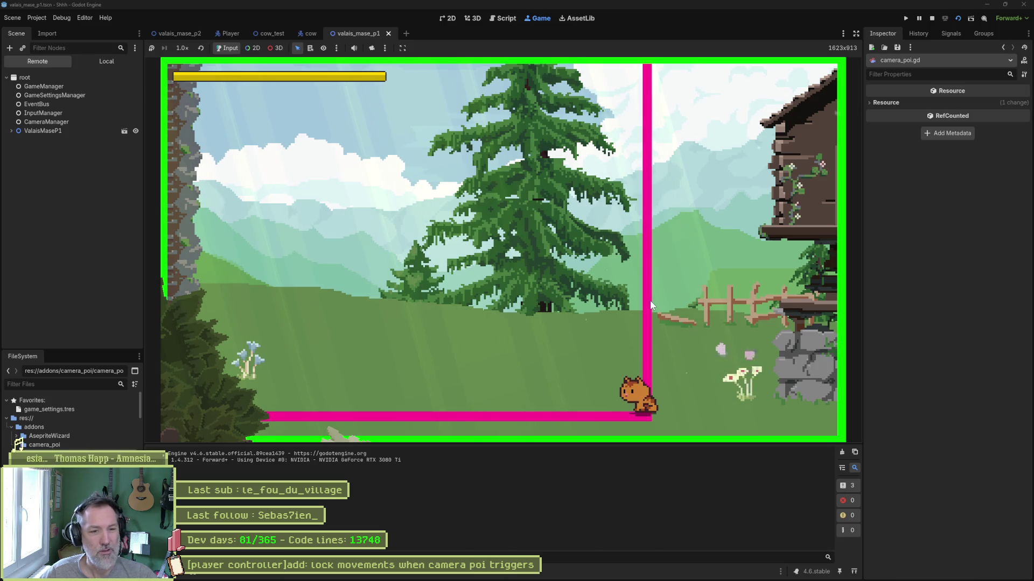
key(Right)
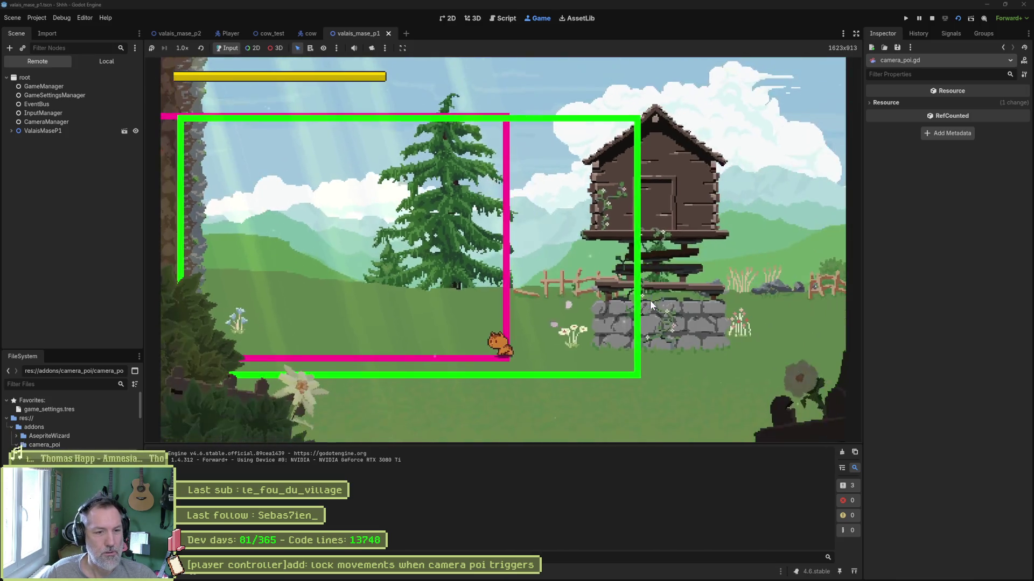
key(Left)
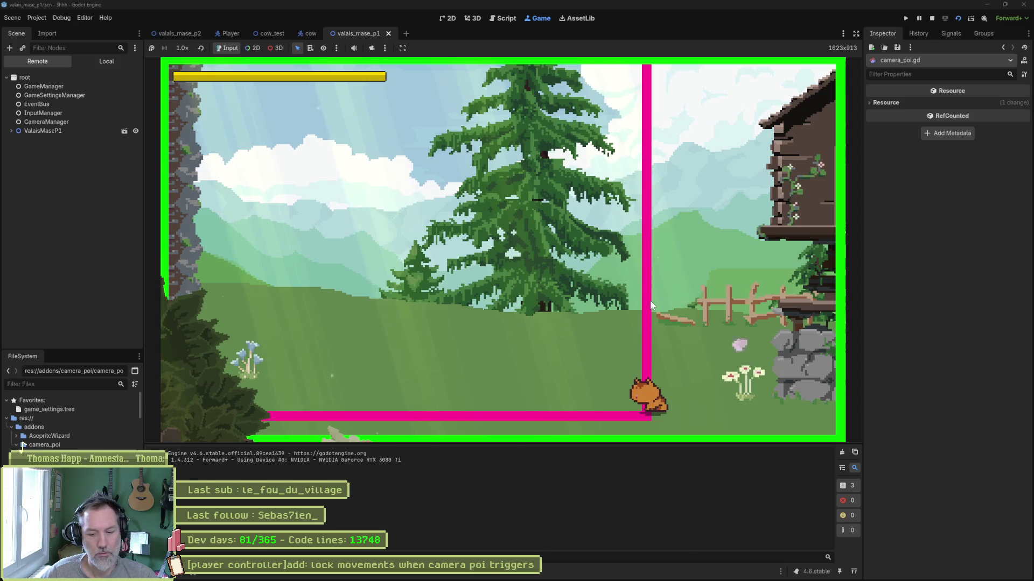
key(F8)
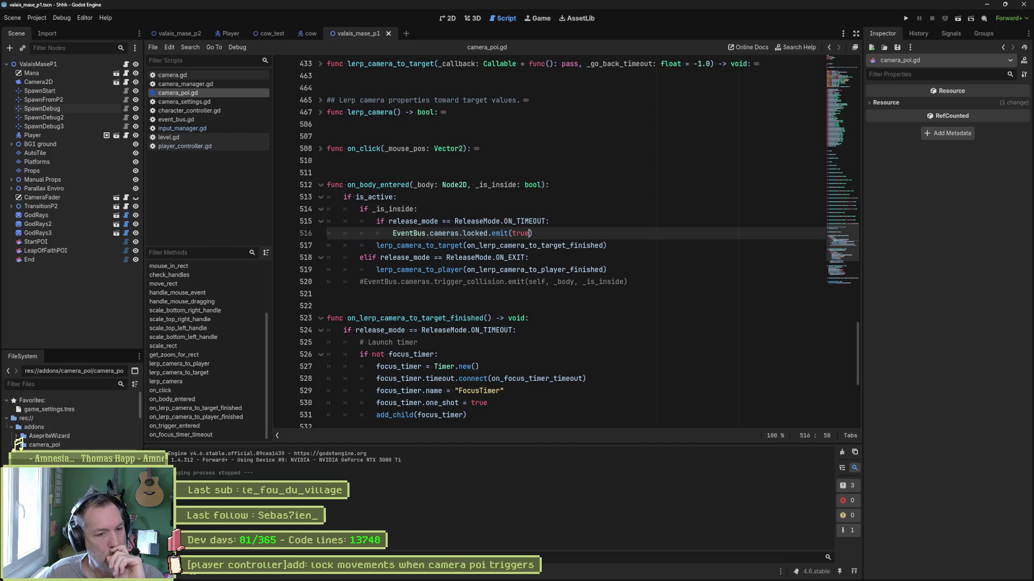
key(alt+Tab)
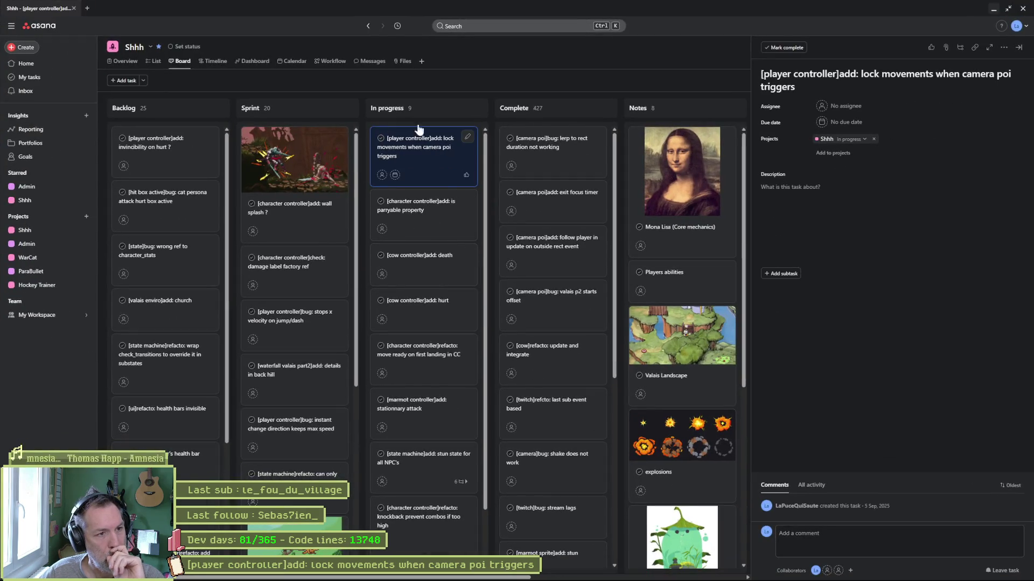
key(alt+Tab)
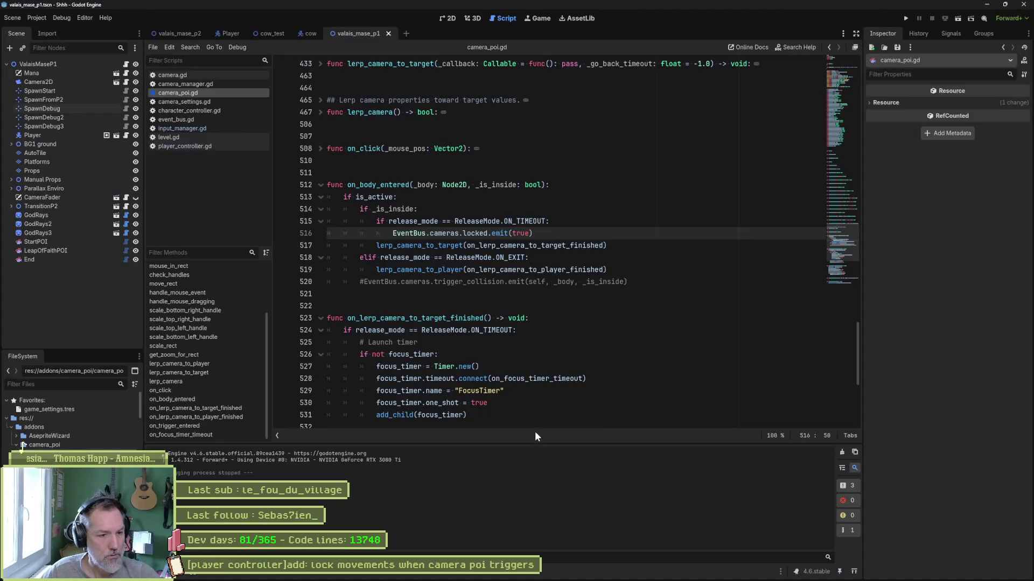
Step: Cut the commented-out trigger_collision line from camera_poi.gd
scroll(468, 357, down, 5)
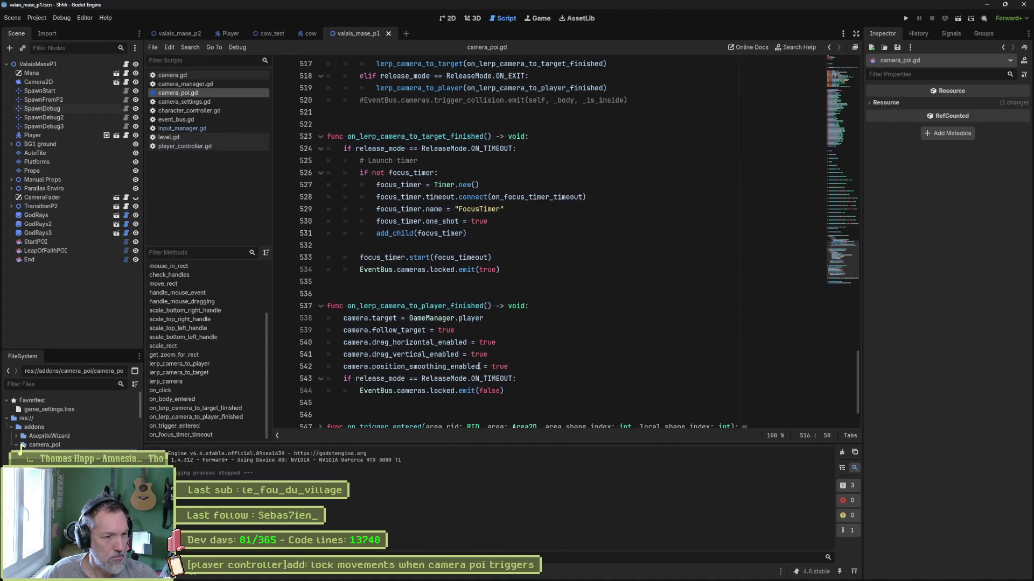
scroll(484, 366, up, 4)
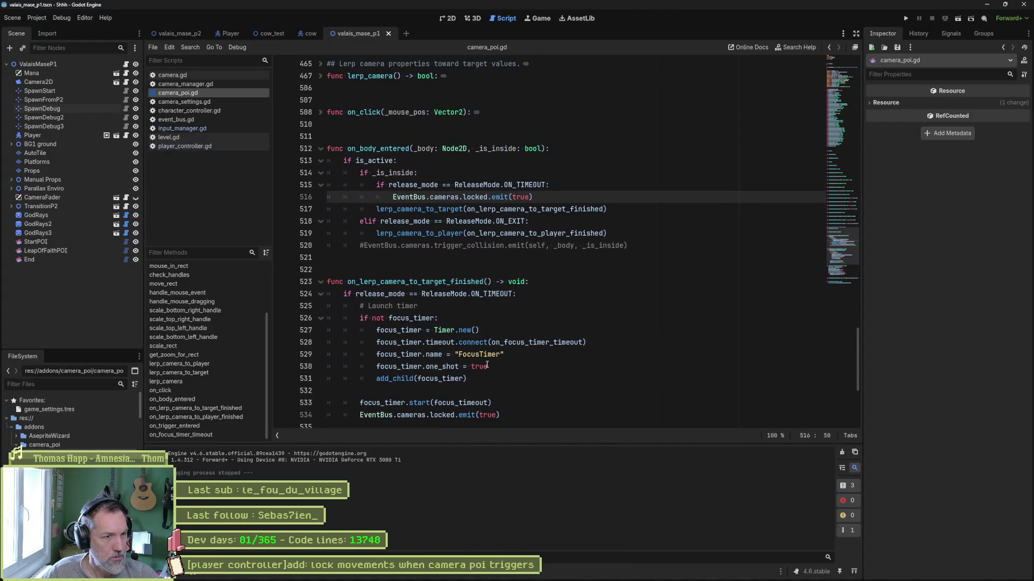
click(500, 248)
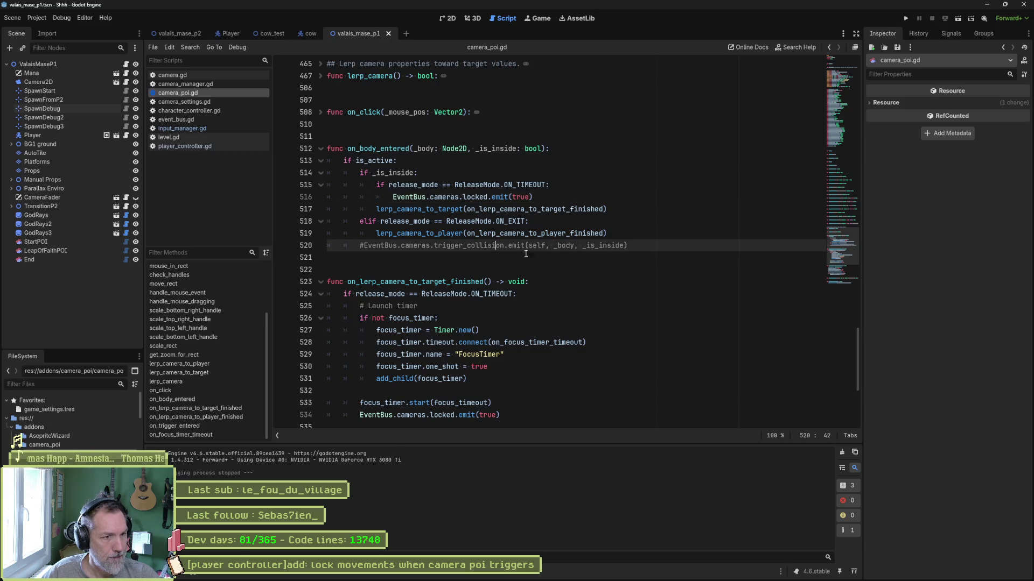
key(ctrl+x)
Step: Switch to player_controller.gd and playtest by walking the cat left into the POI, then stop
click(184, 146)
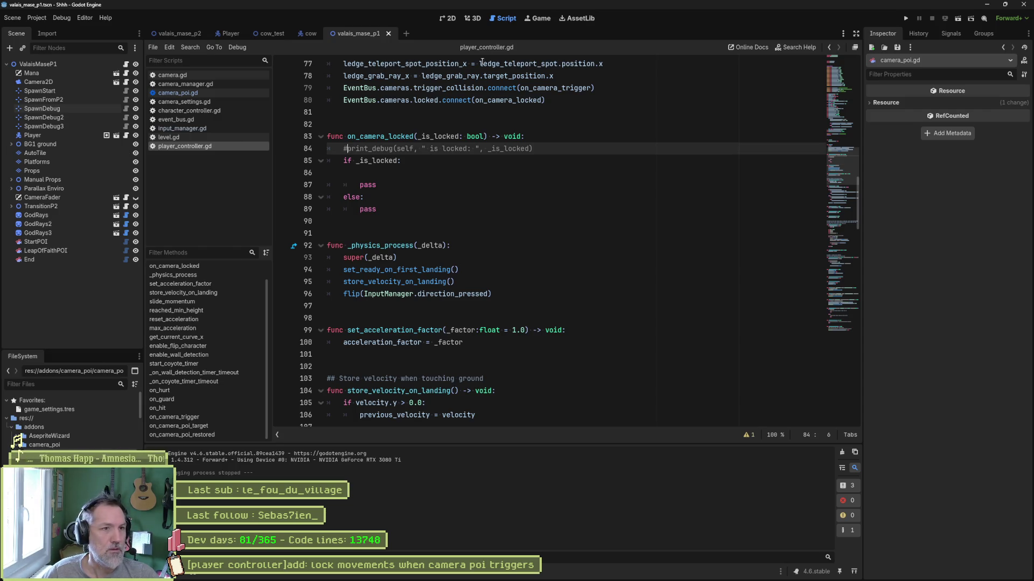
key(F6)
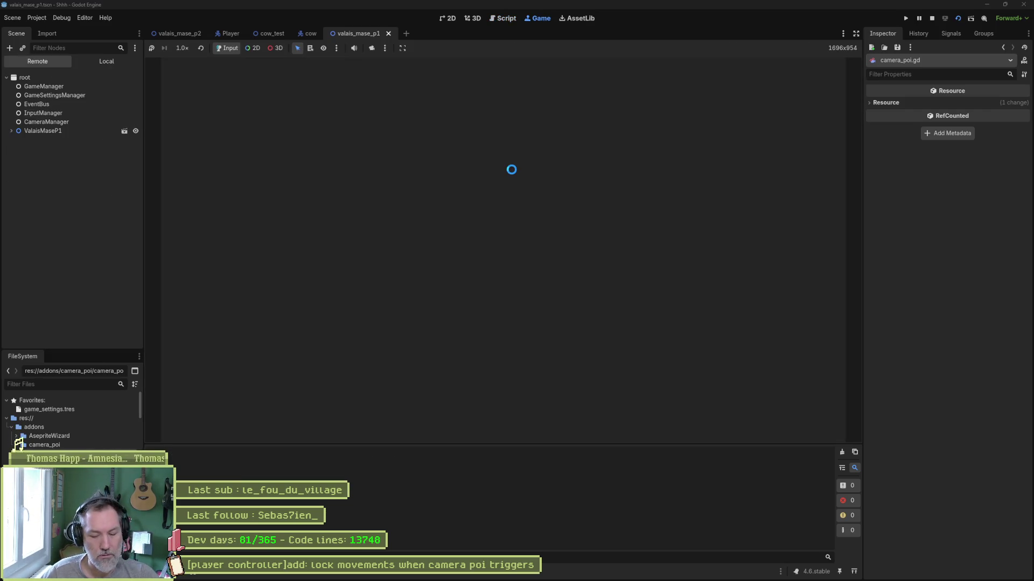
key(Left)
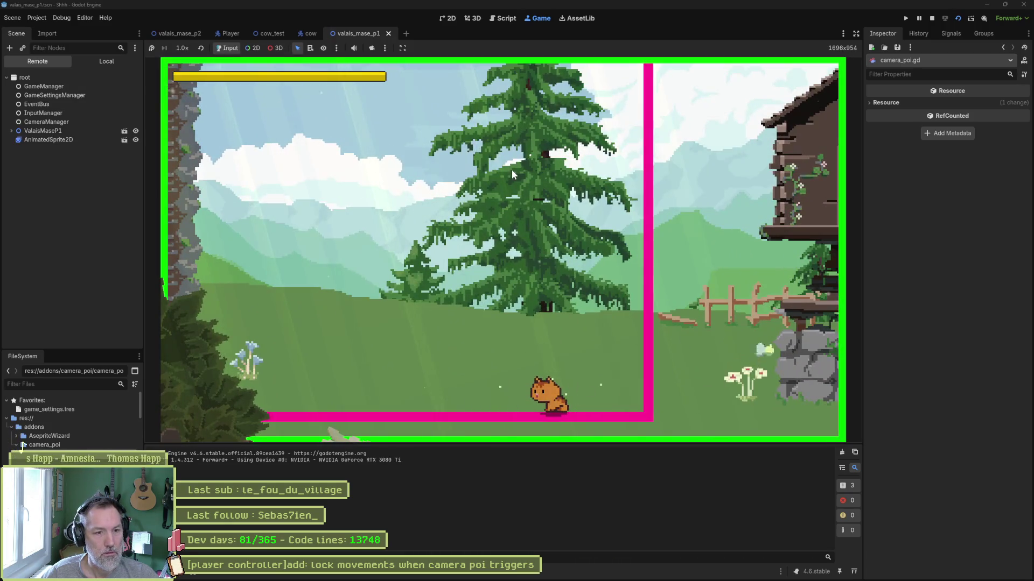
key(F8)
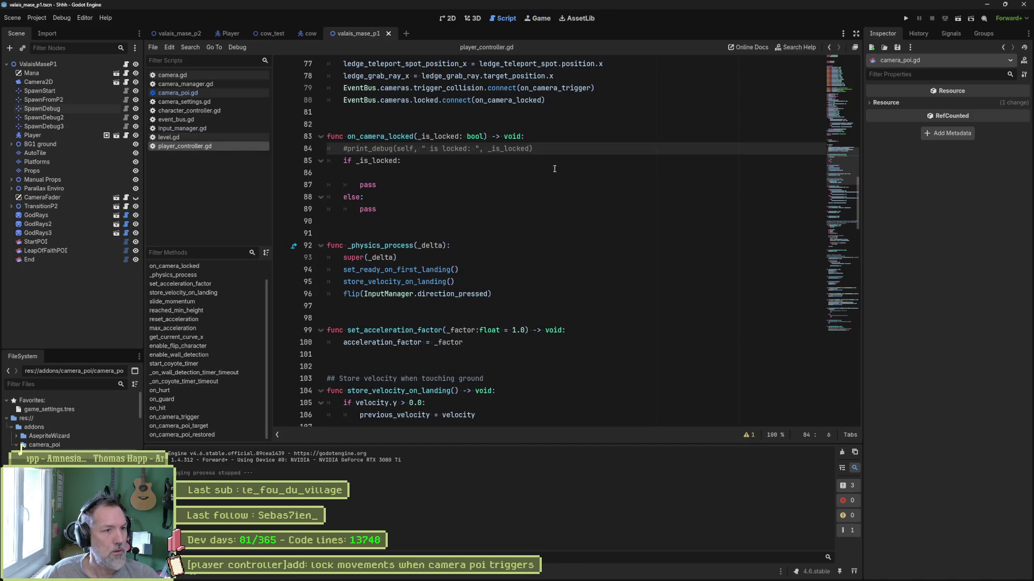
Step: Delete the on_camera_locked function plus the locked and trigger_collision connect lines, saving player_controller.gd
mouse_move(405, 208)
mouse_down()
mouse_move(350, 124)
mouse_move(608, 104)
mouse_up()
key(BackSpace)
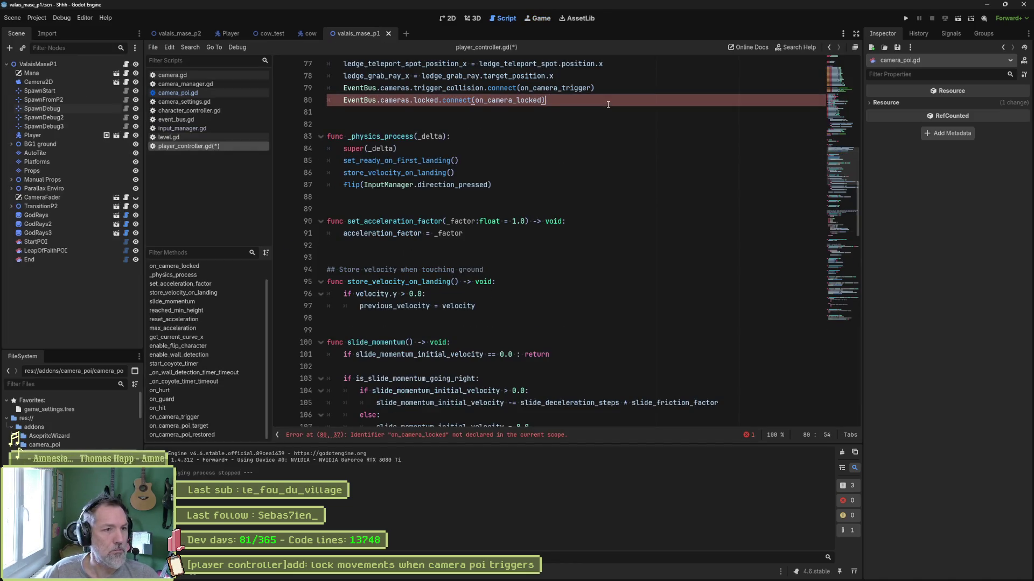
key(ctrl+shift+k)
key(ctrl+s)
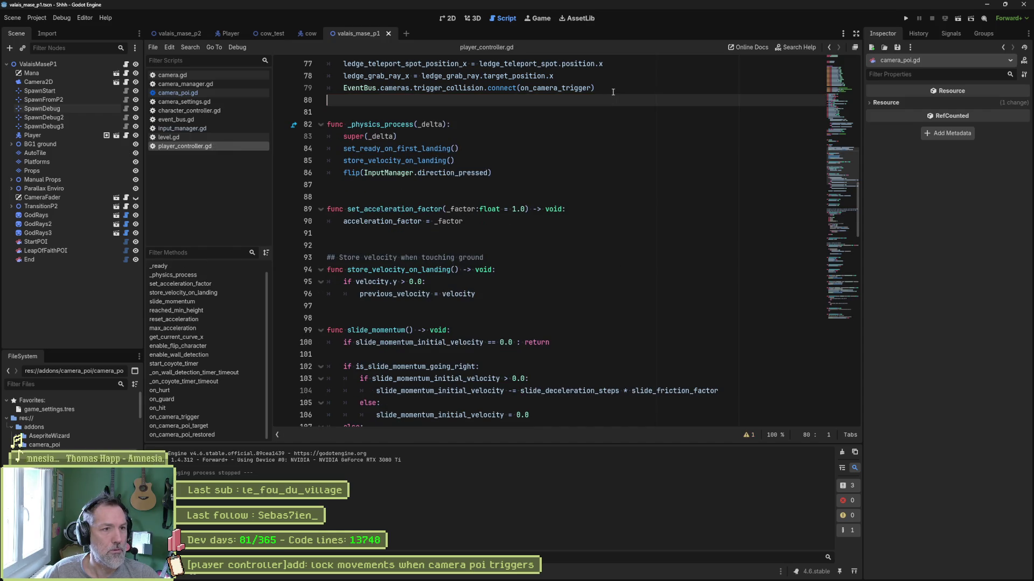
click(615, 88)
key(ctrl+shift+k)
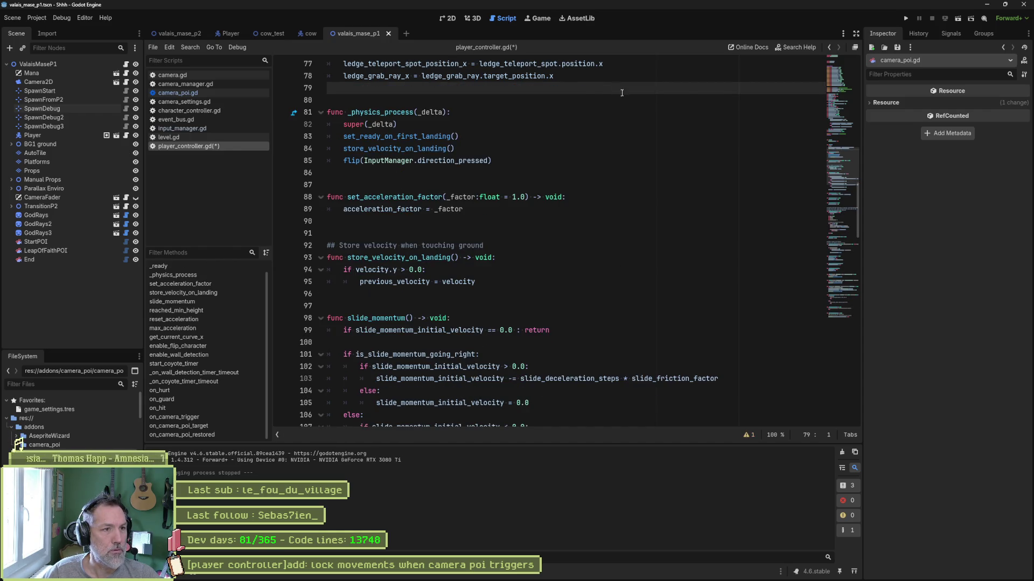
key(ctrl+s)
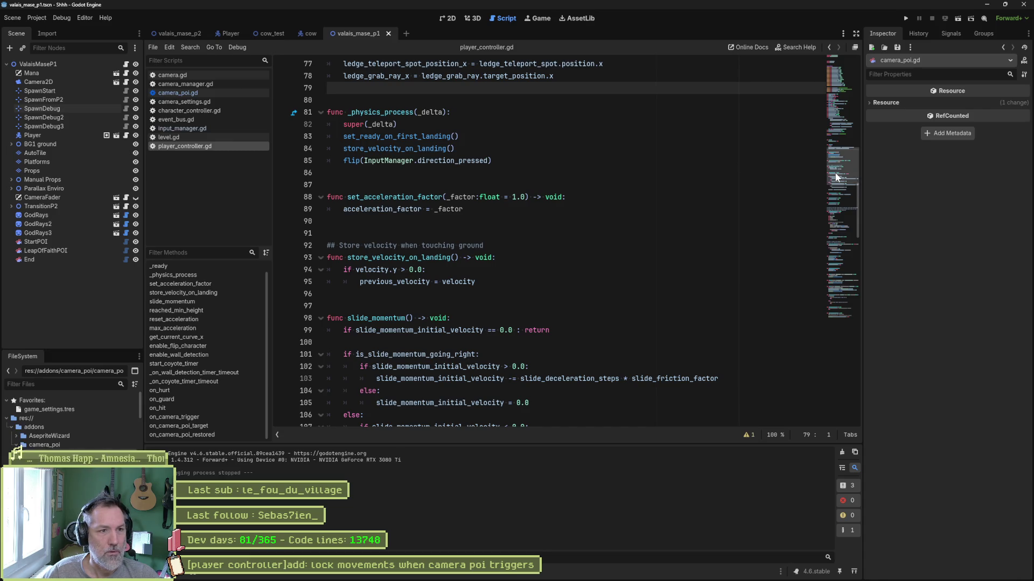
Step: Fold all functions and review _init(), _ready() and _physics_process(), then move to Asana
key(ctrl+alt+f)
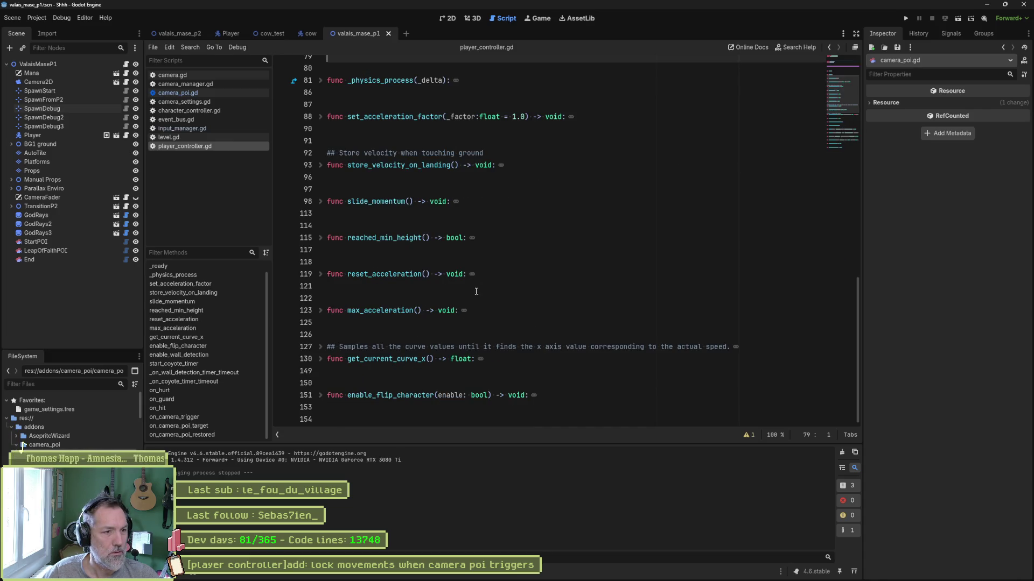
scroll(404, 383, down, 4)
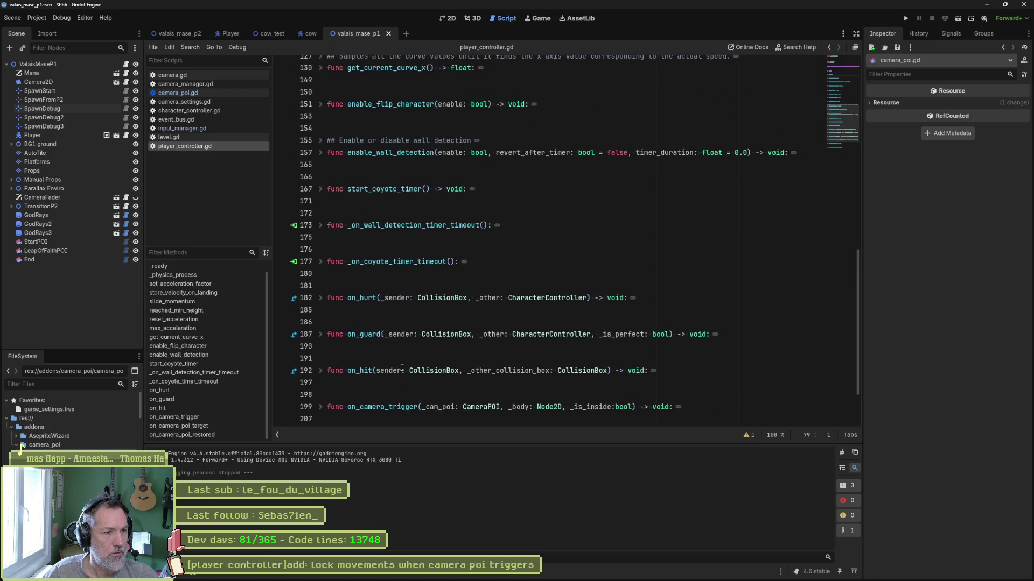
scroll(404, 360, up, 10)
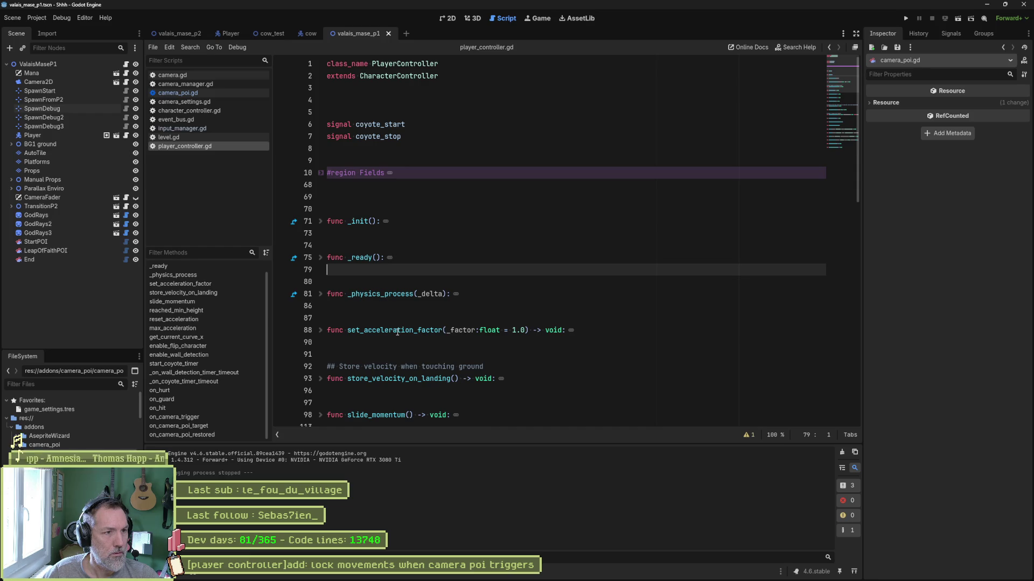
click(320, 221)
click(320, 221)
click(320, 257)
click(321, 258)
click(321, 294)
click(320, 294)
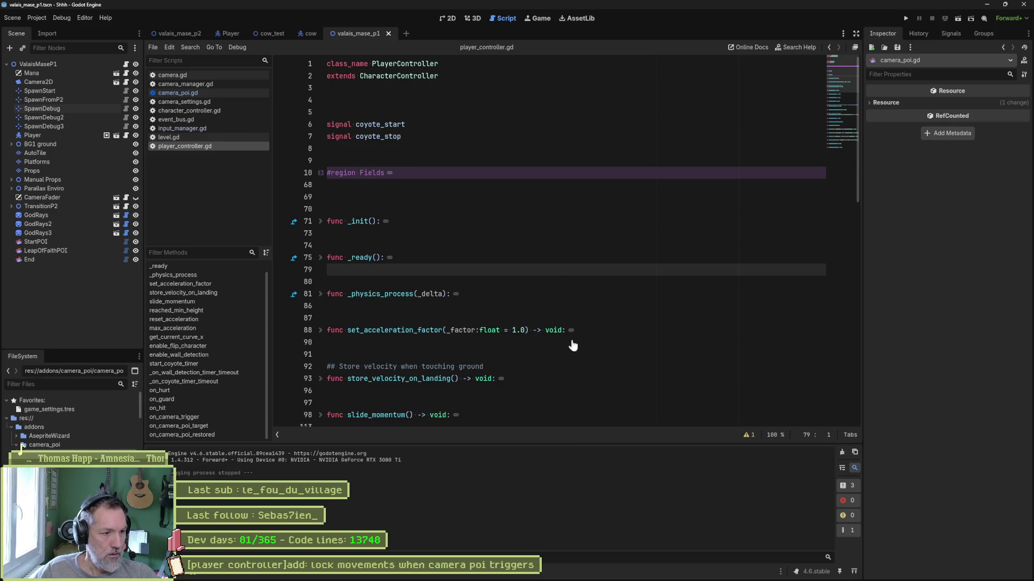
click(570, 572)
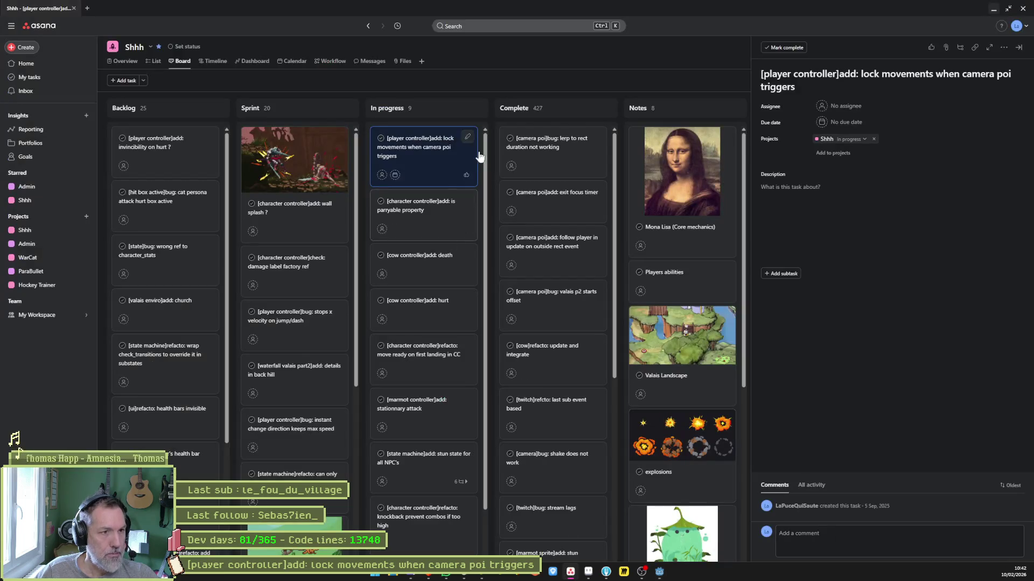
Step: Select the full 'lock movements when camera poi triggers' task title, then bring up Fork
triple_click(883, 75)
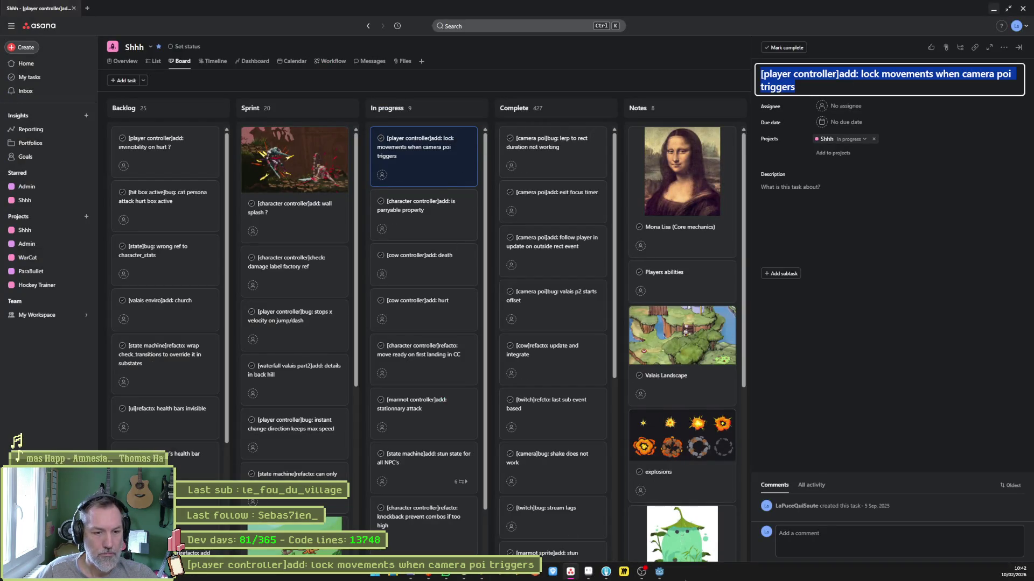
click(623, 571)
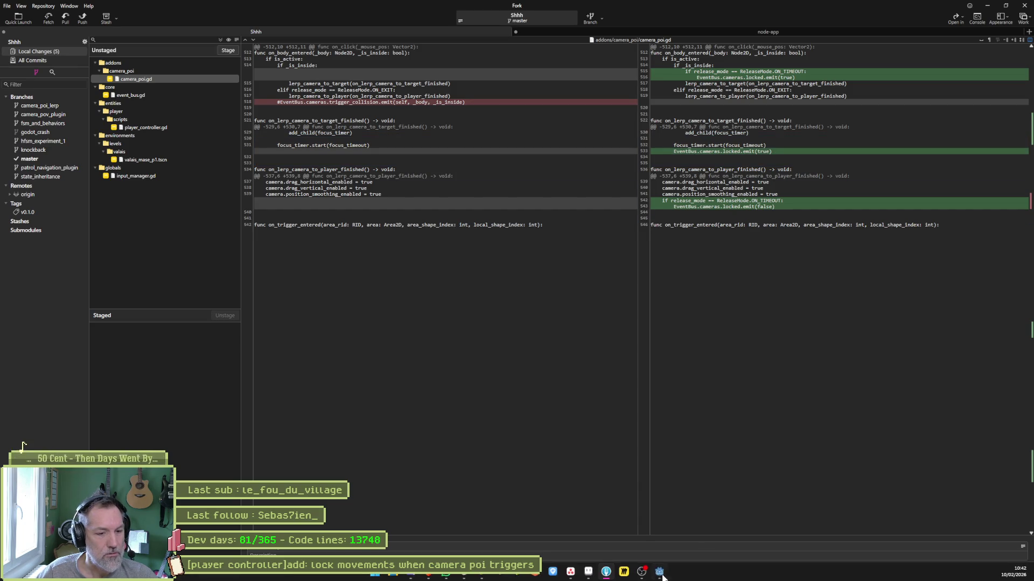
Step: Delete the locked emit line after the focus timer start in camera_poi.gd, save, check Fork, and run the game
click(660, 575)
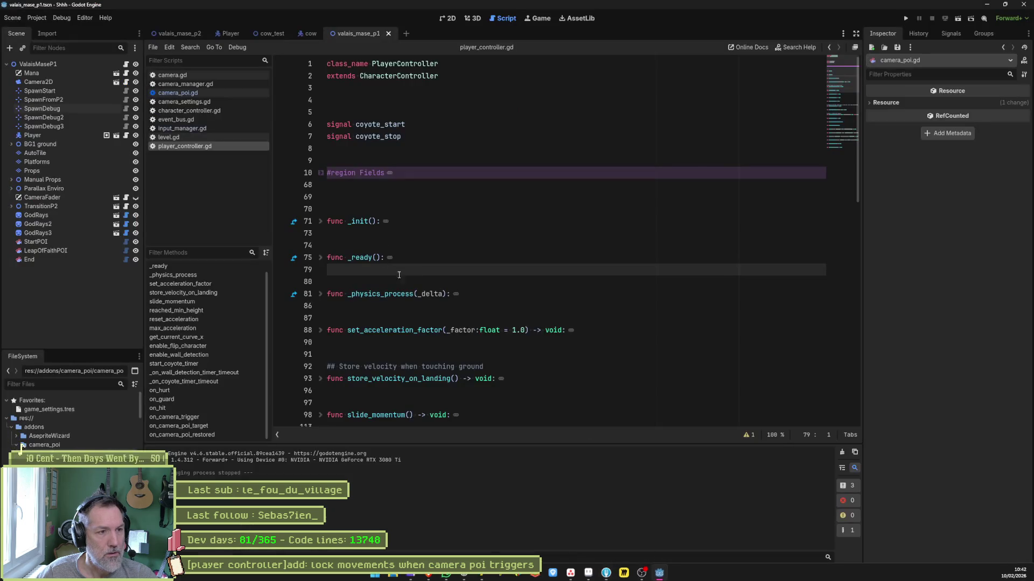
click(218, 95)
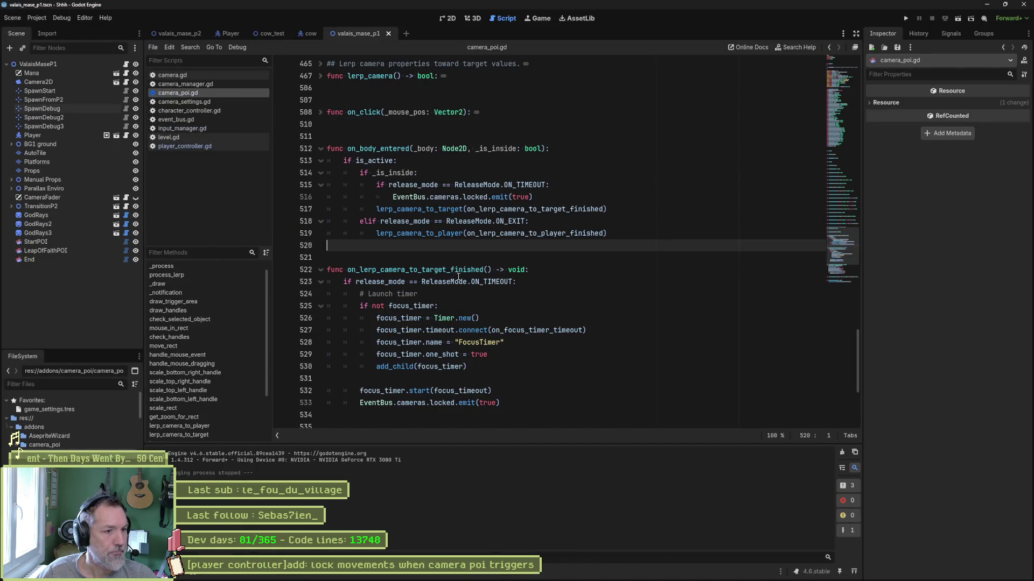
scroll(457, 275, down, 5)
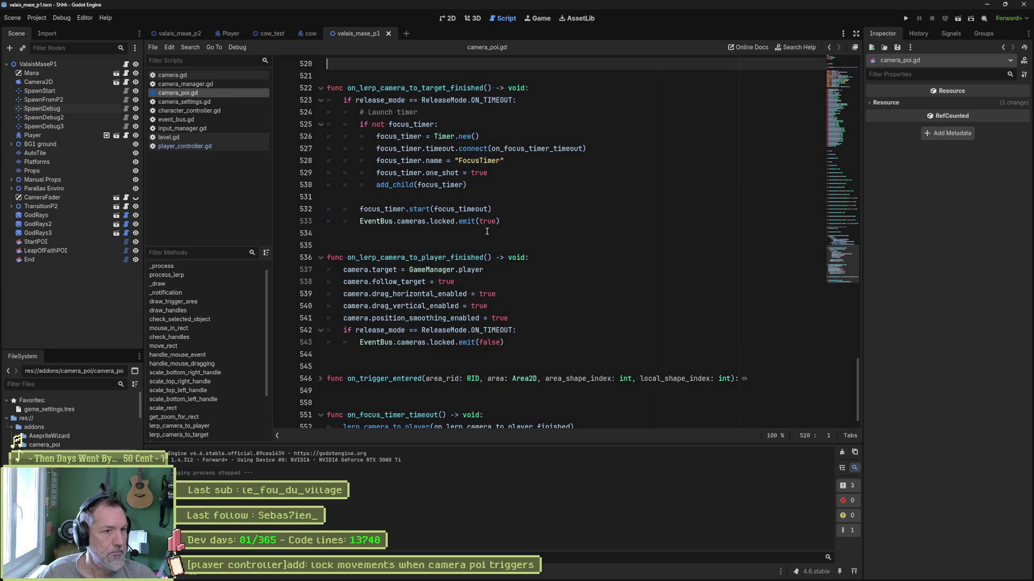
drag(513, 222, 515, 213)
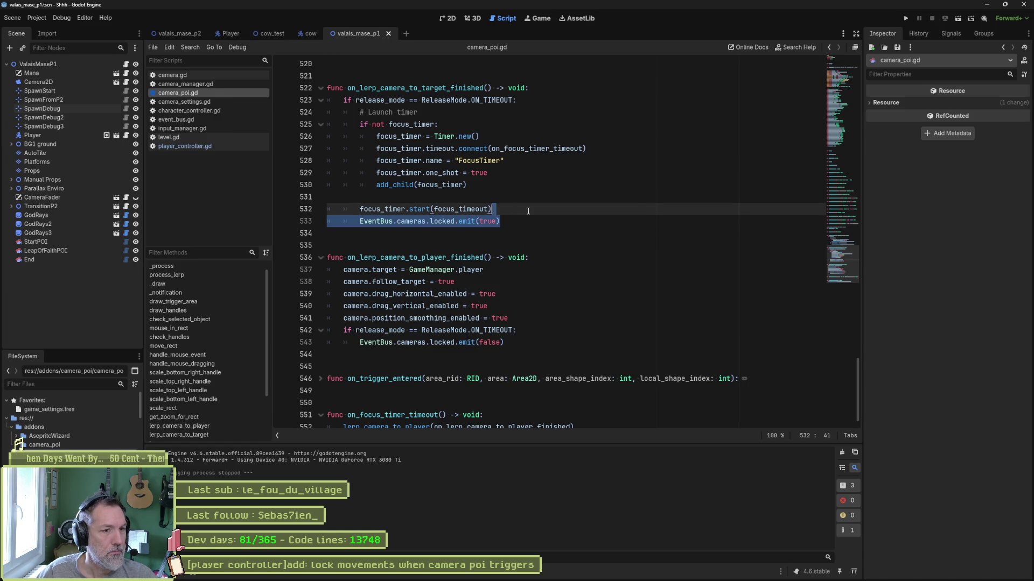
key(ctrl+x)
key(ctrl+s)
key(alt+Tab)
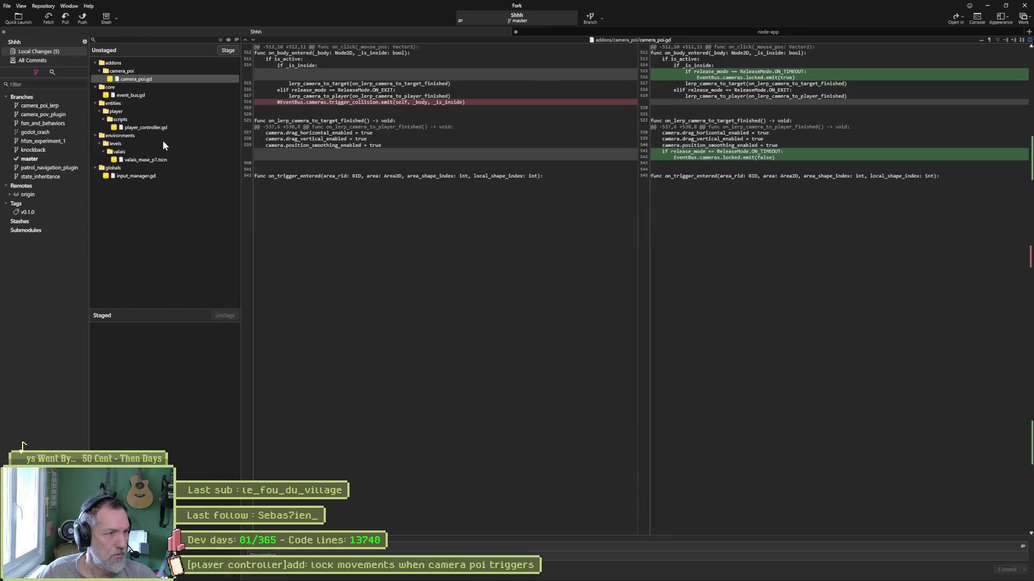
key(alt+Tab)
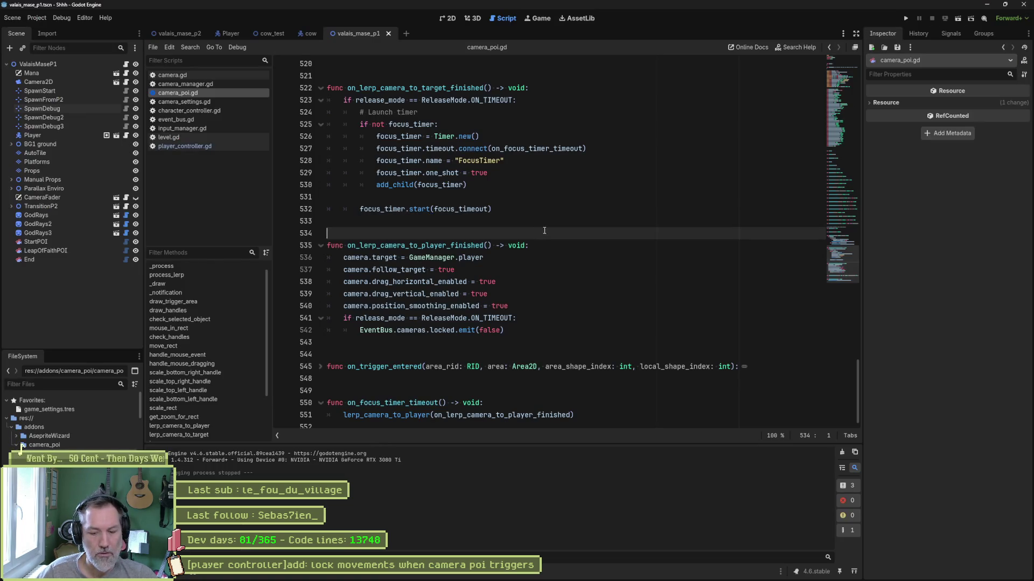
key(F5)
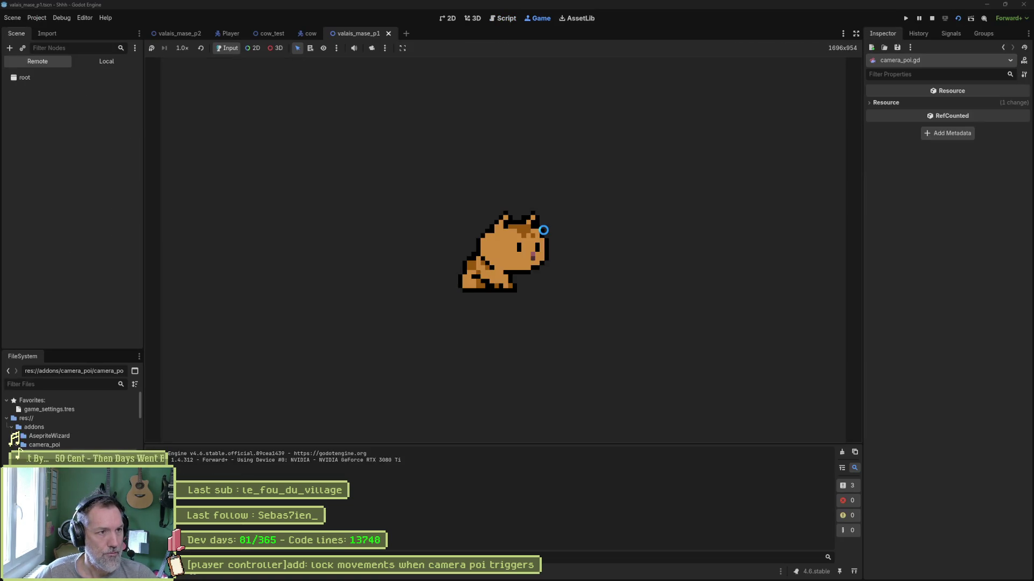
Step: Walk the cat left then right through the POI, stop the game, and return to Fork
key(Left)
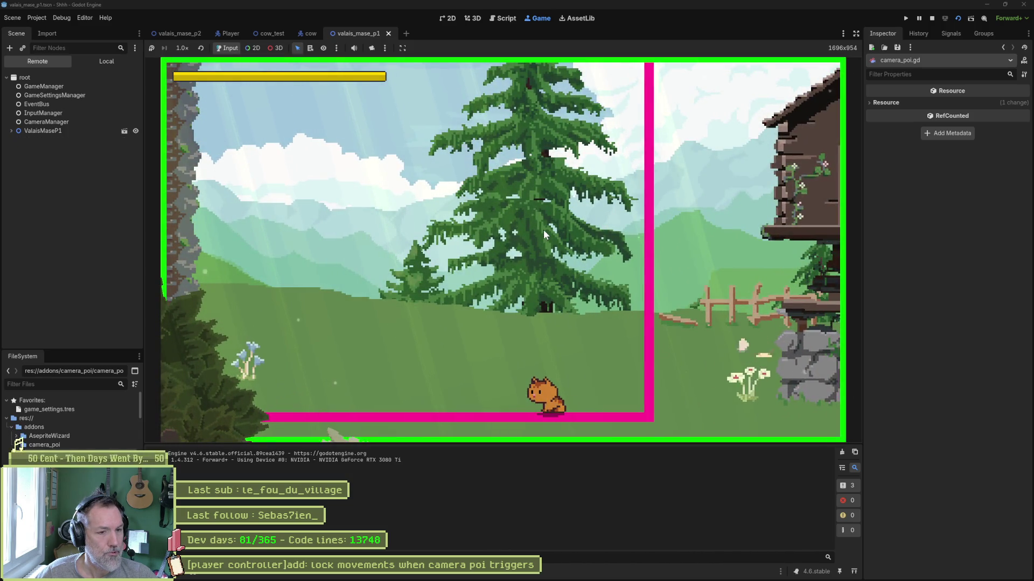
key(Right)
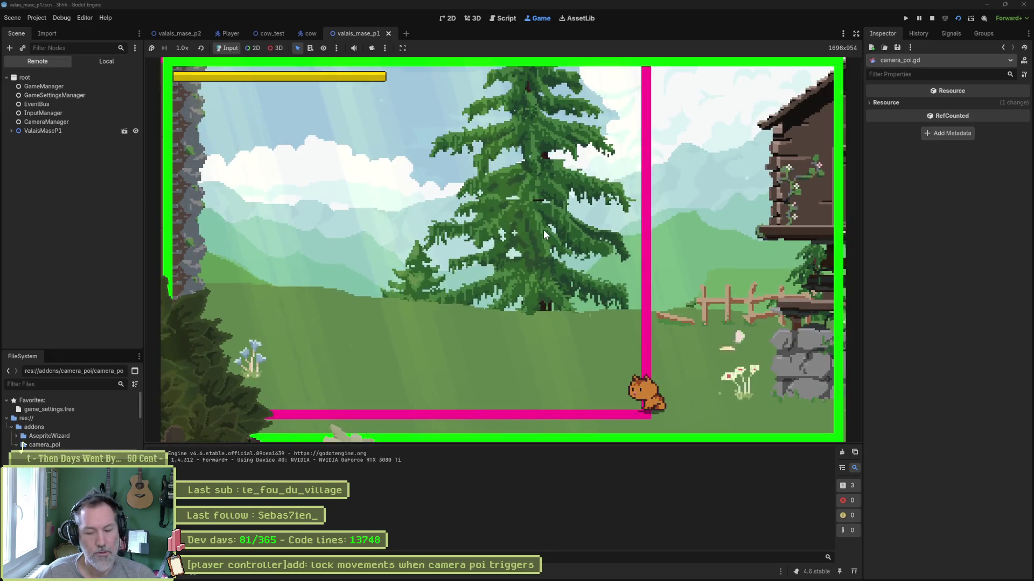
key(F8)
key(alt+Tab)
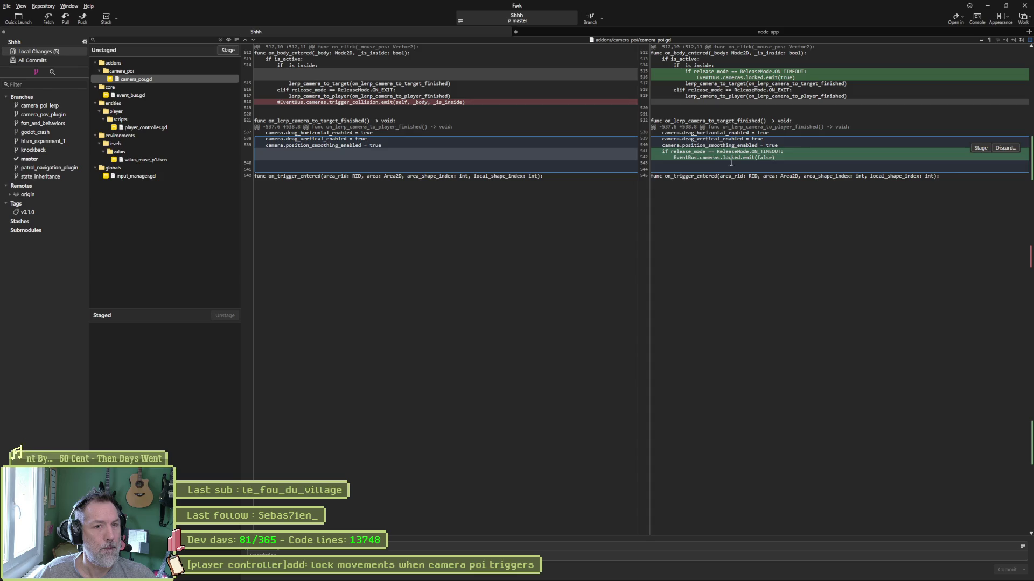
Step: Inspect the event_bus.gd, player_controller.gd and input_manager.gd diffs, then stage all five files
click(157, 97)
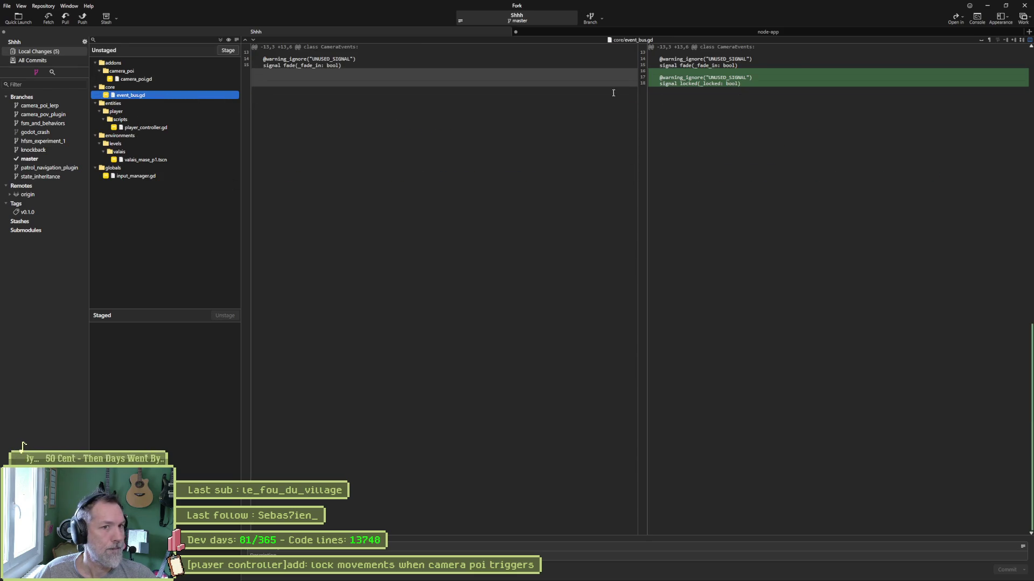
click(165, 127)
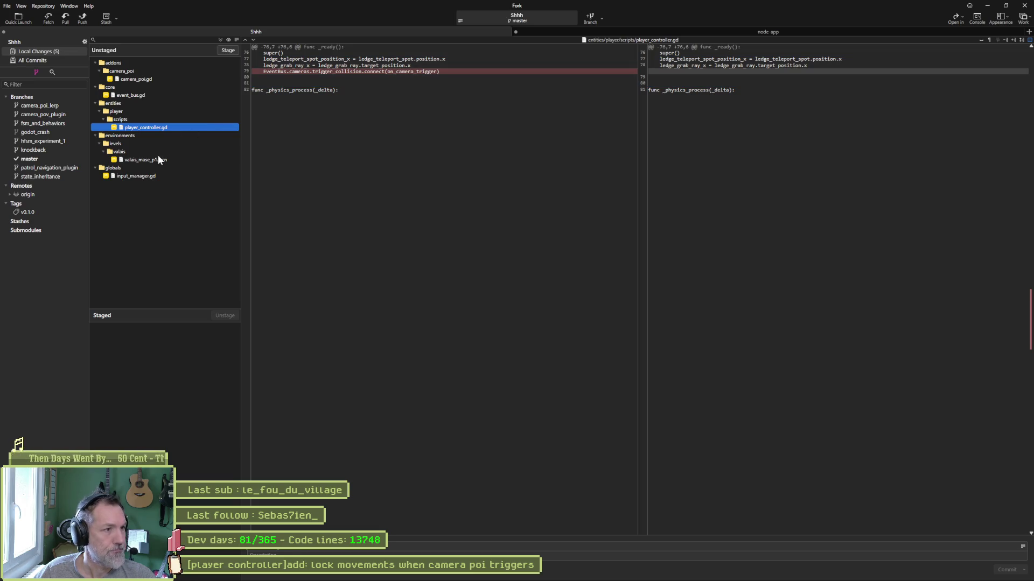
click(153, 176)
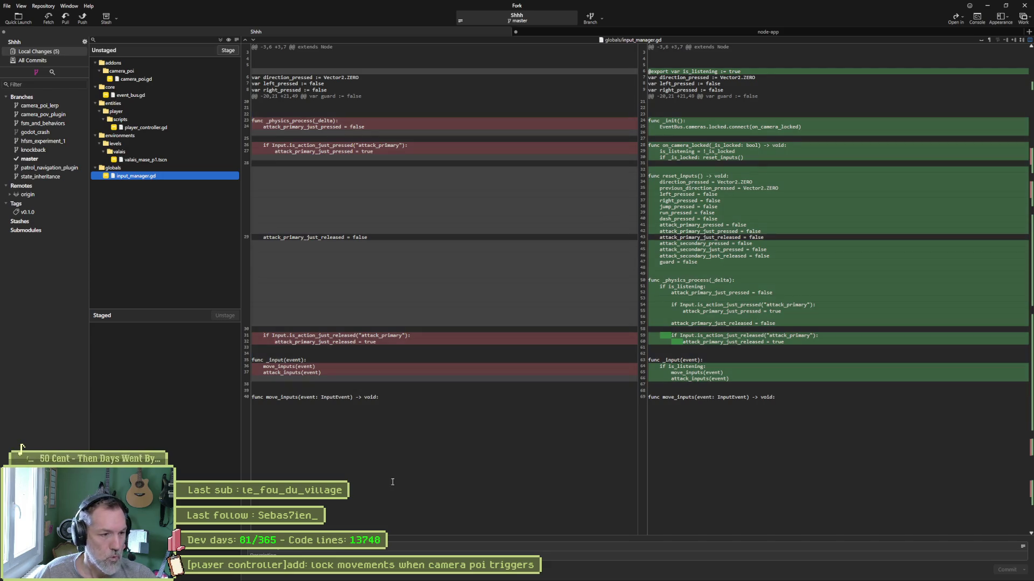
click(226, 49)
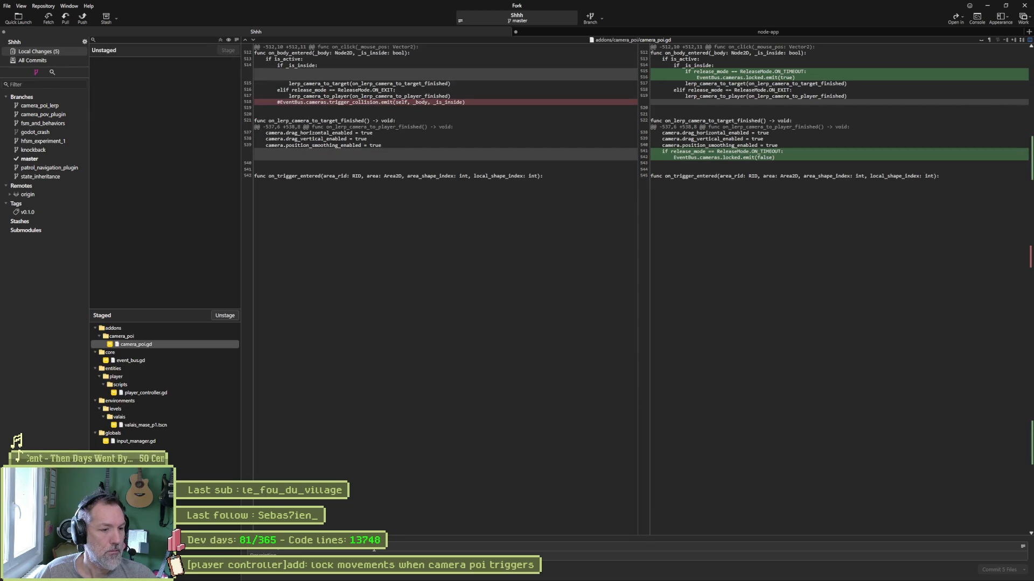
Step: Commit the five files under the lock-movements task title, push master to origin/master, and return to camera_poi.gd
key(ctrl+v)
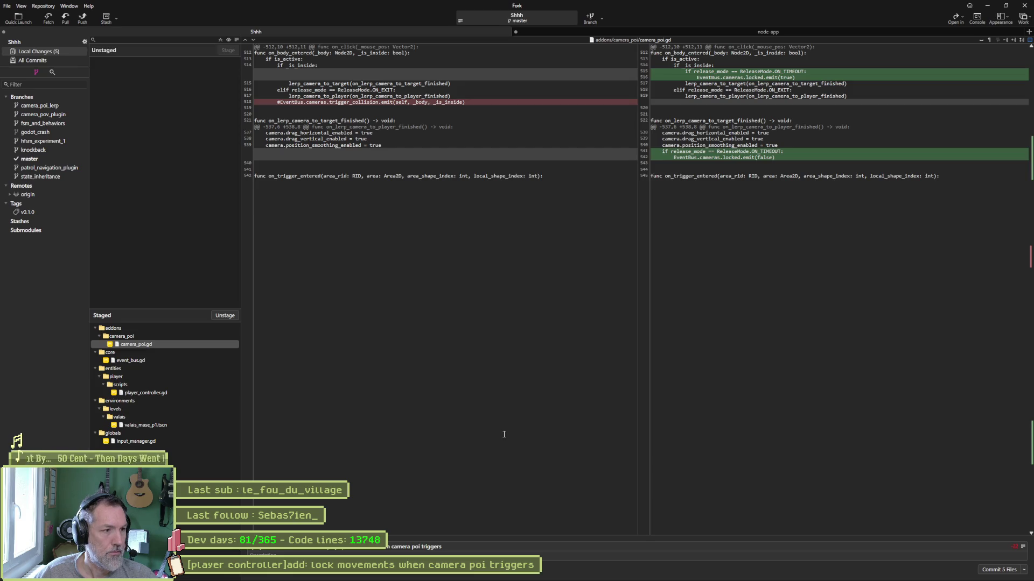
click(999, 569)
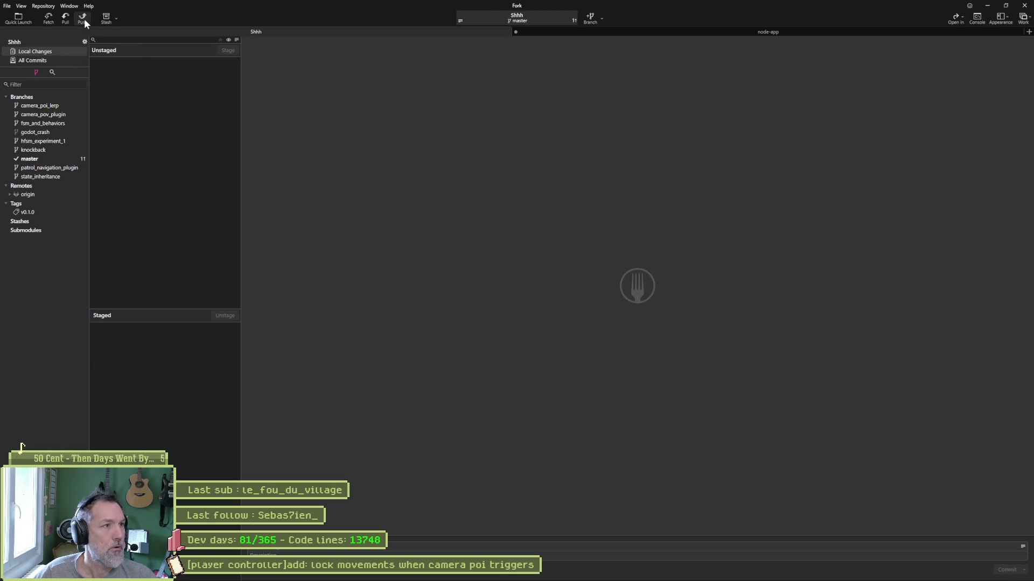
click(83, 19)
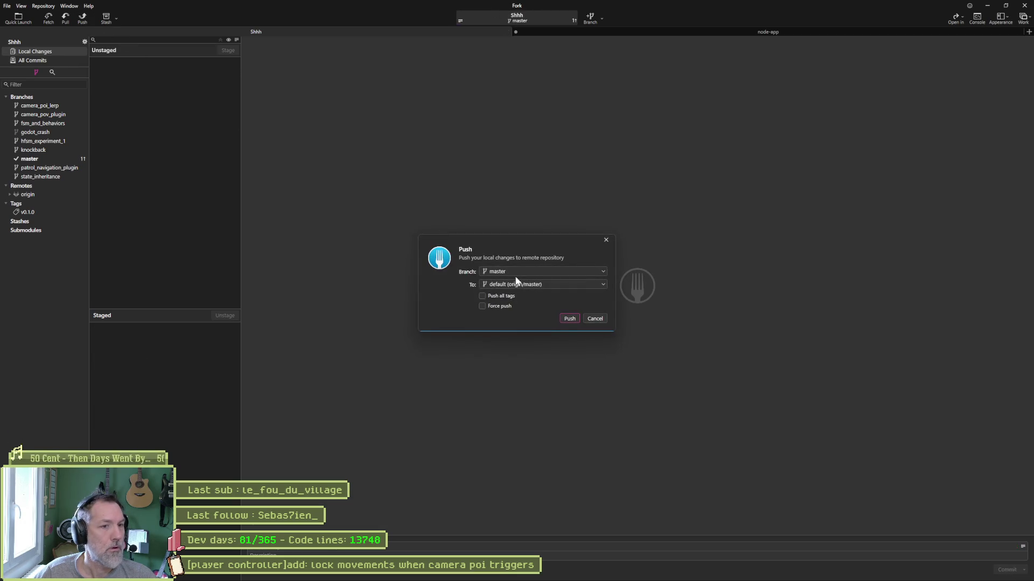
click(566, 319)
click(987, 6)
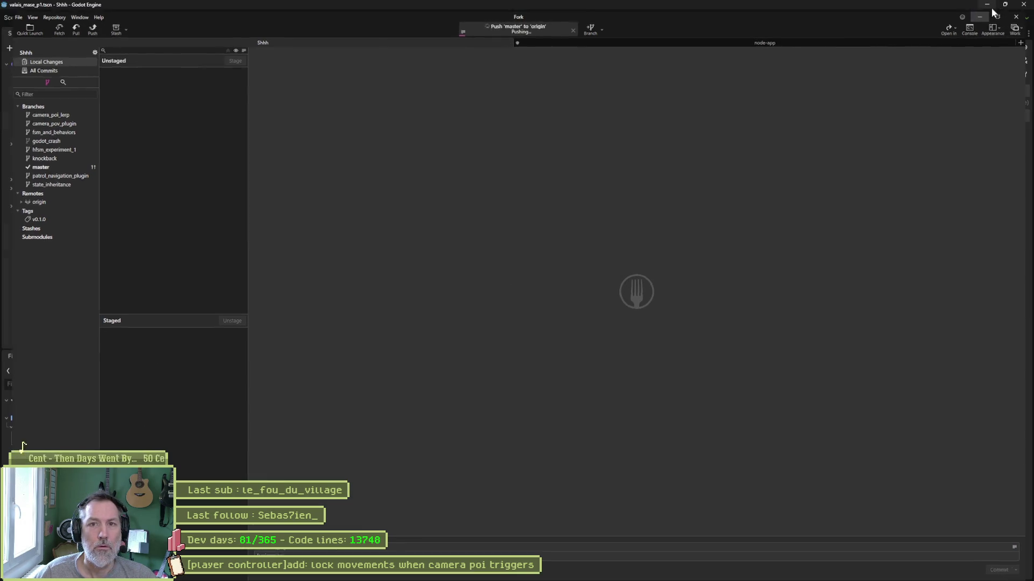
click(642, 215)
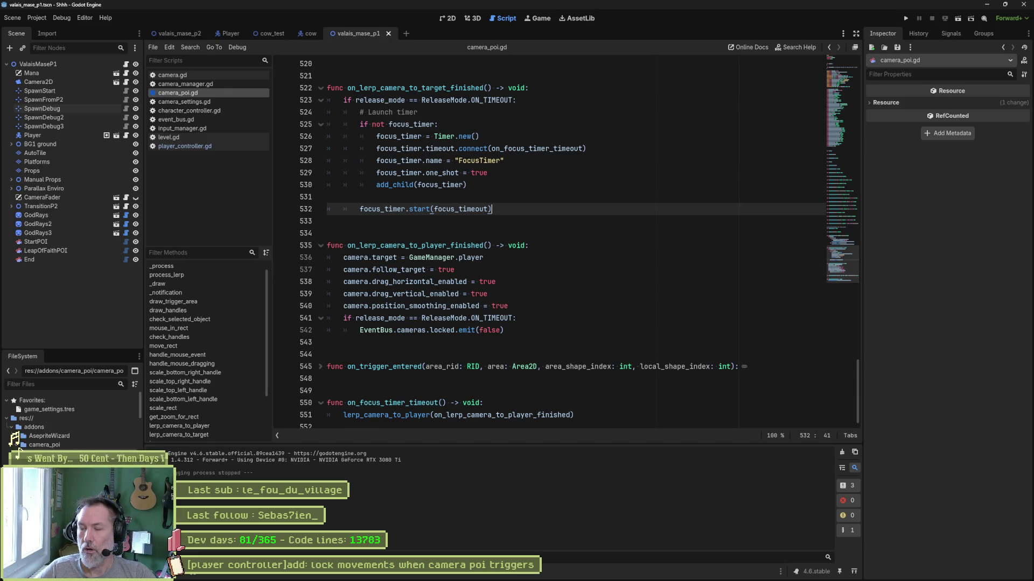
Step: On the Asana board, move 'lock movements when camera poi triggers' from In progress to Complete
click(520, 281)
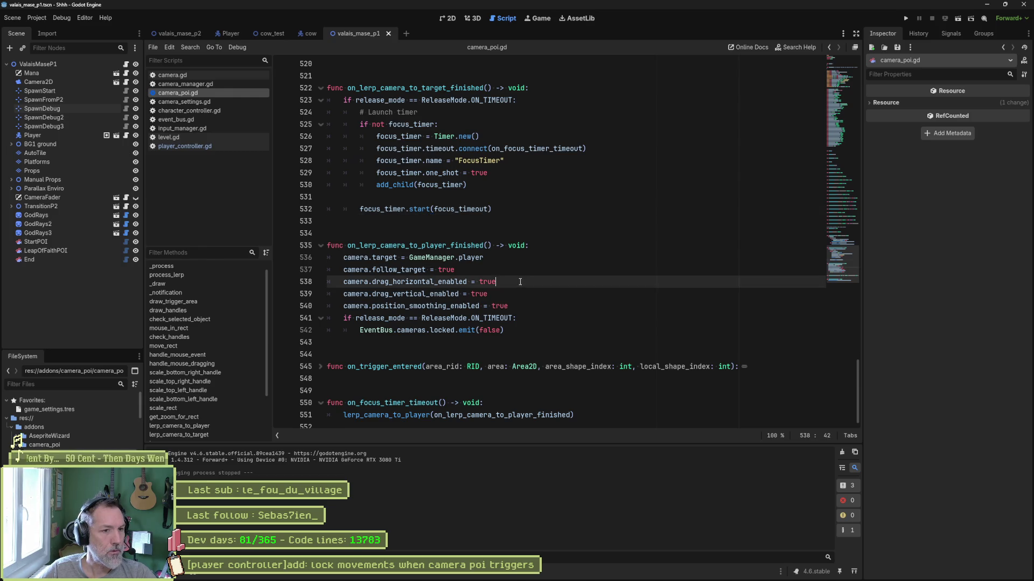
mouse_move(570, 572)
click(570, 533)
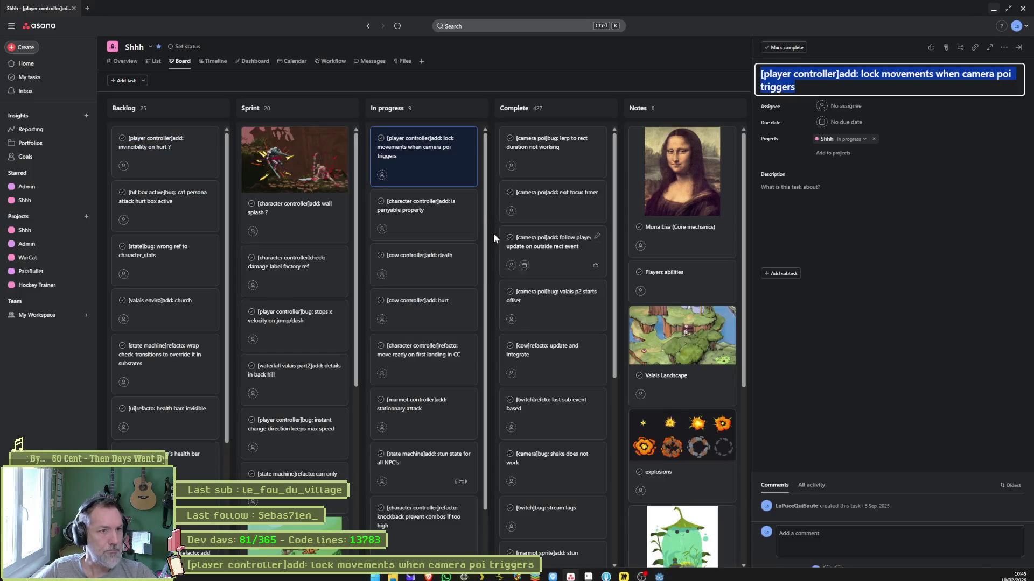
mouse_move(467, 138)
mouse_down()
mouse_move(564, 151)
mouse_move(531, 165)
mouse_up()
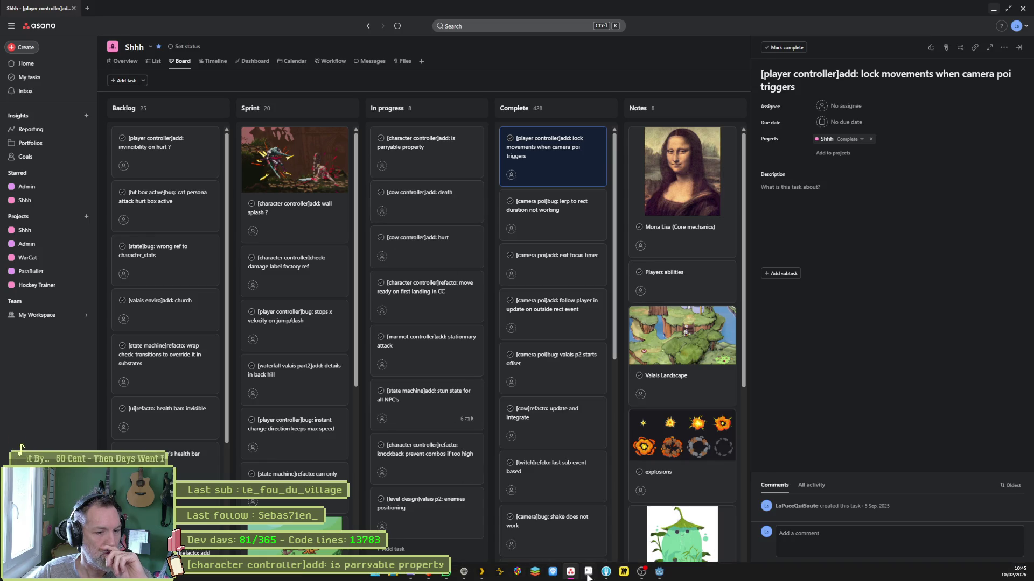
Step: Set the StartPOI camera point's Release Mode to On Exit
click(641, 575)
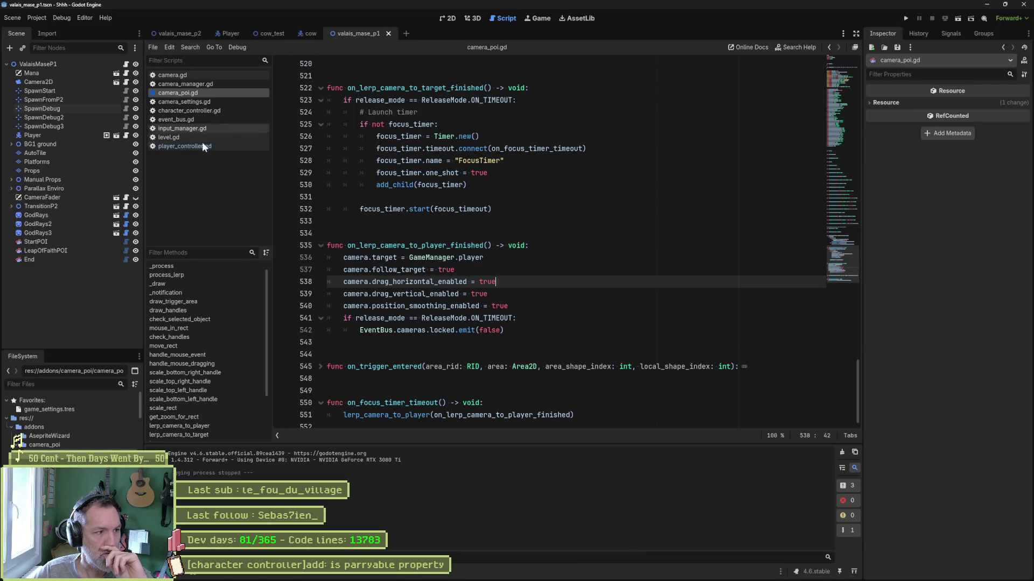
click(82, 242)
click(441, 21)
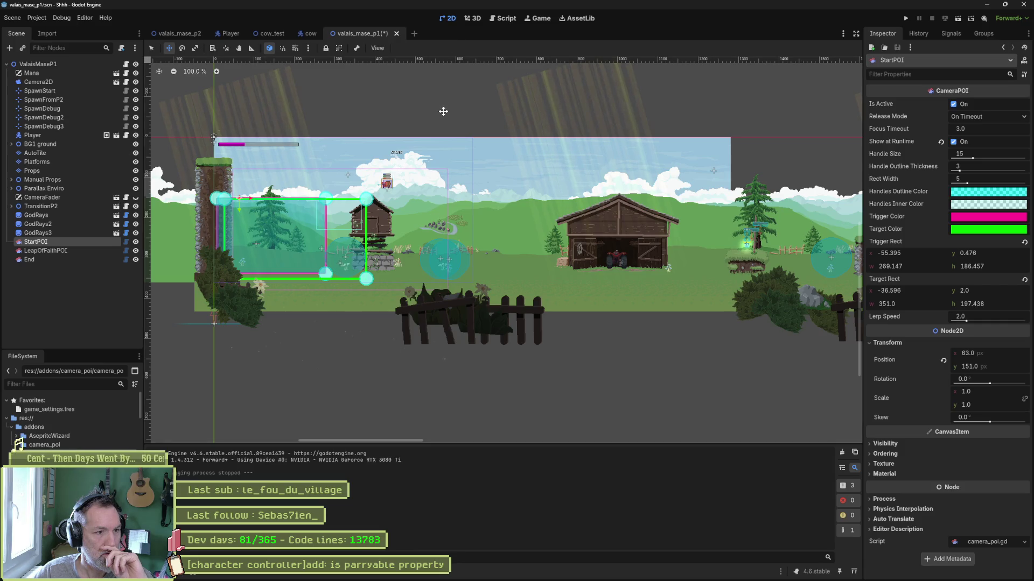
click(971, 116)
click(972, 140)
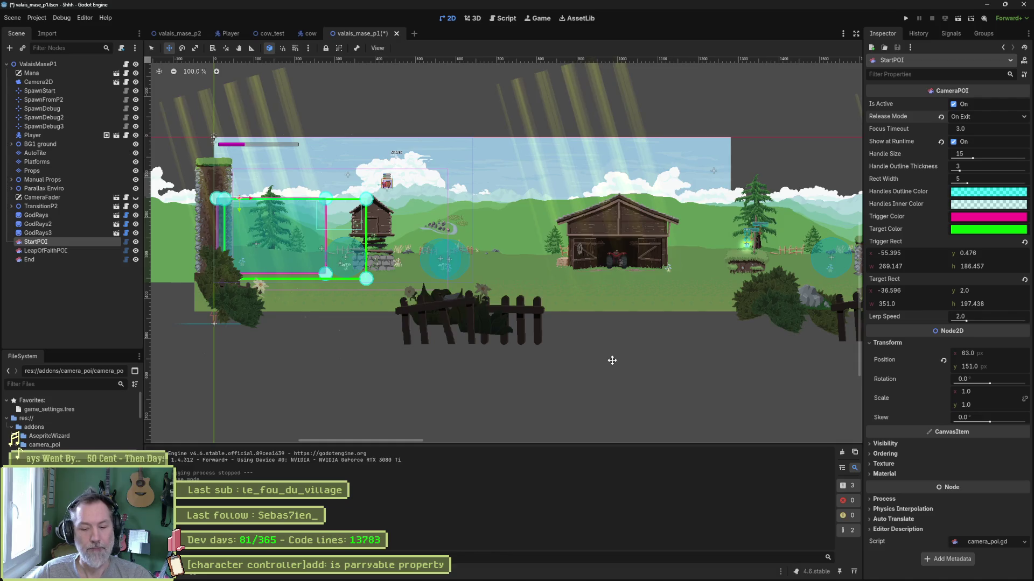
Step: Run the game and walk the cat left into the trigger and back out, then stop
key(F6)
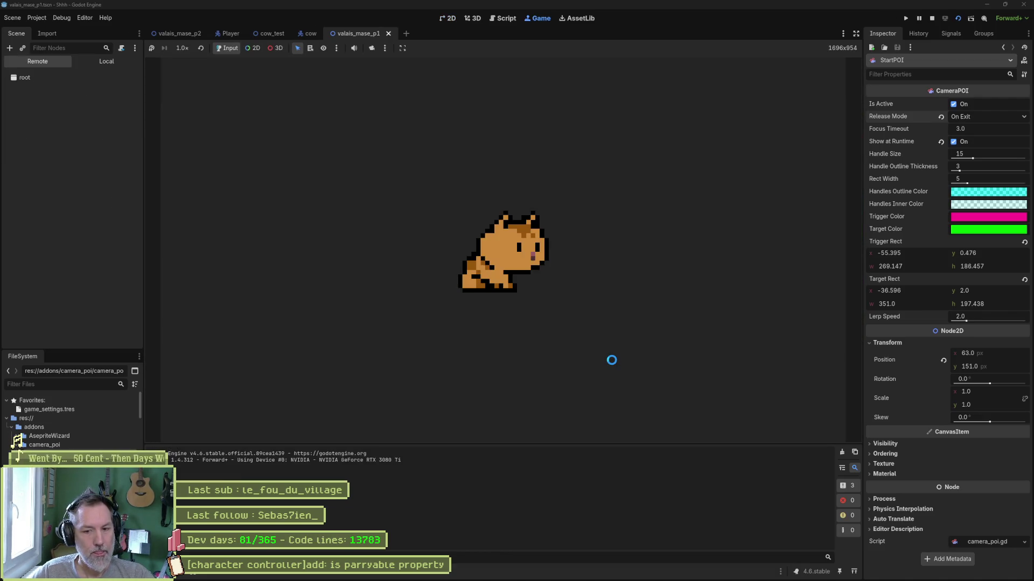
key(Left)
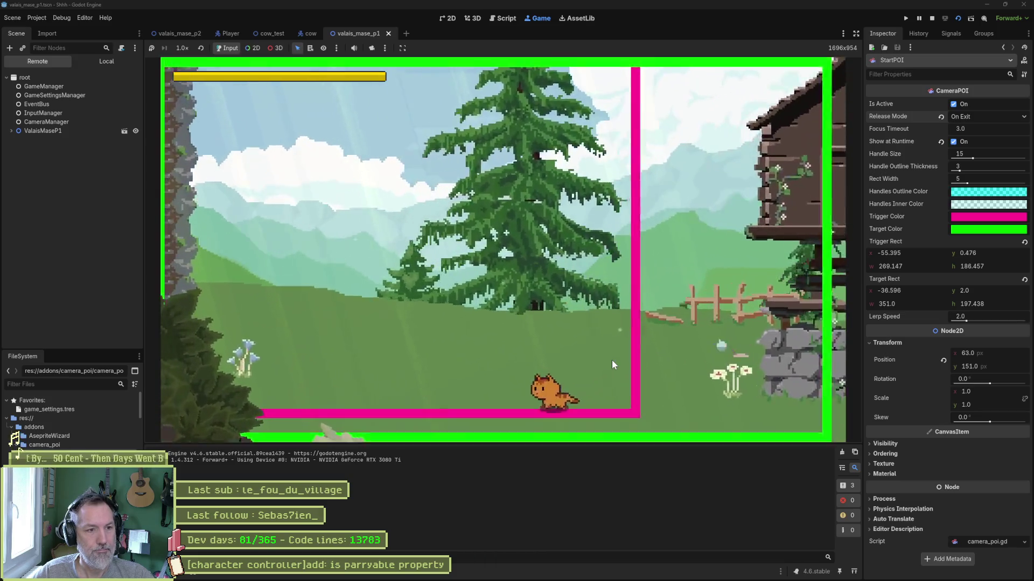
key(Right)
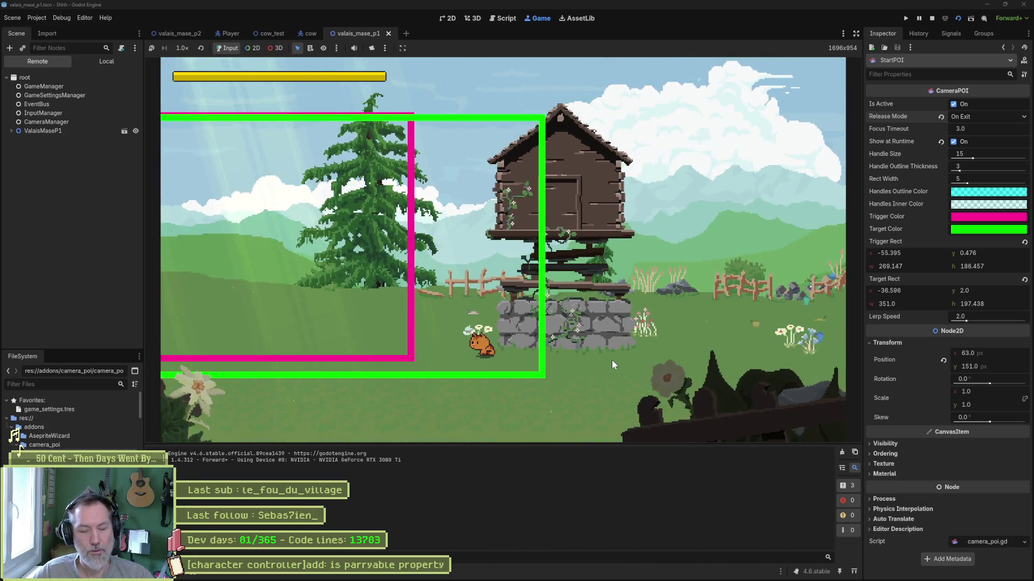
key(F8)
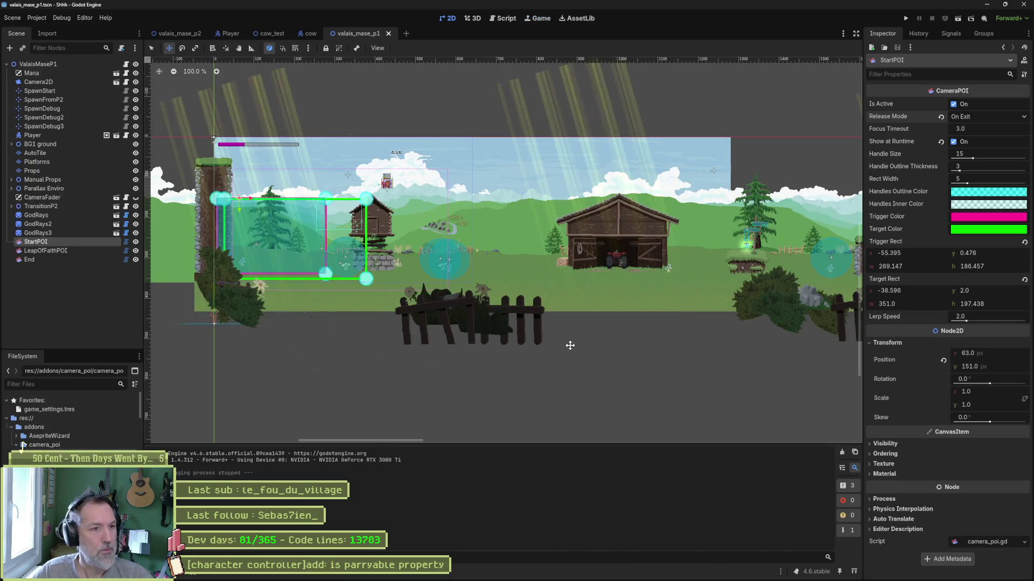
Step: Set the ValaisMaseP1 root's Spawn to SpawnStart
click(37, 63)
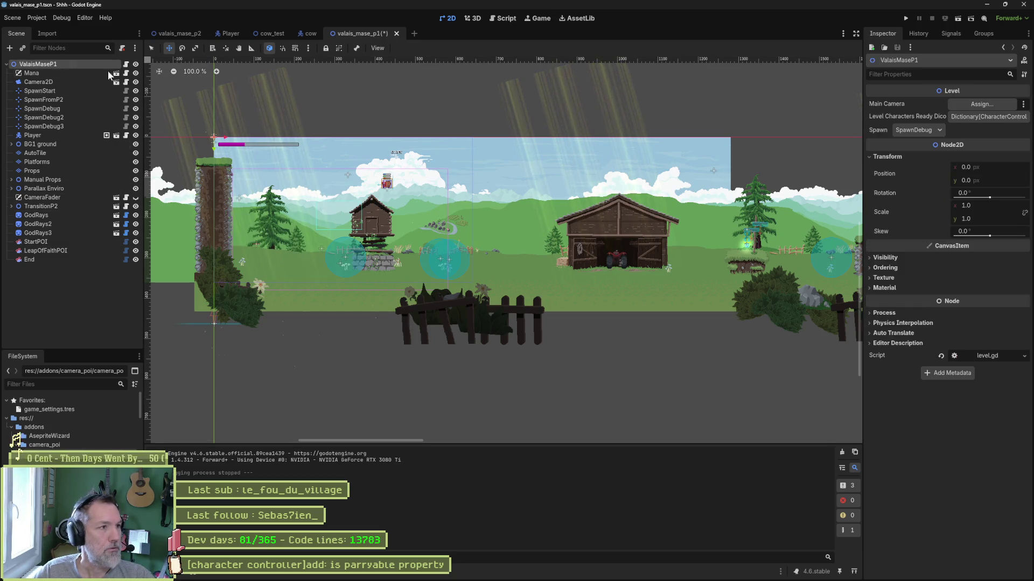
click(908, 131)
click(927, 144)
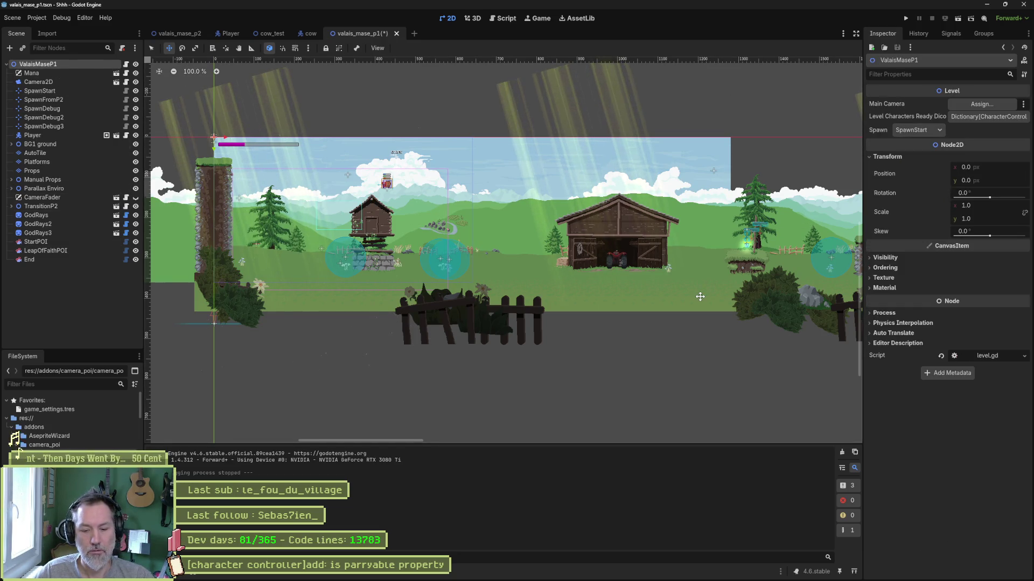
Step: Launch the level and walk the cat right past the trigger wall and ledge into the village camera zone
key(F6)
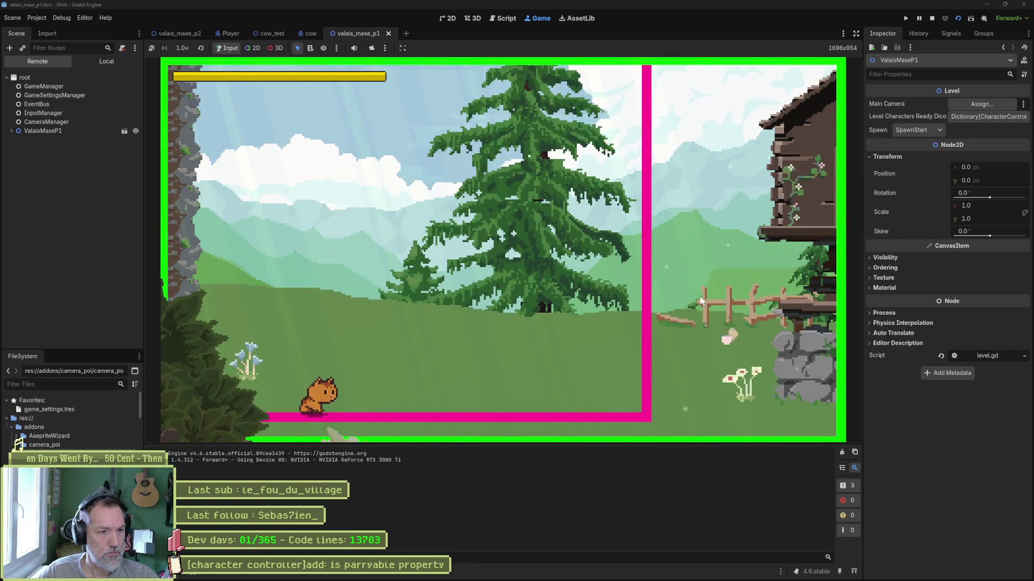
key(Right)
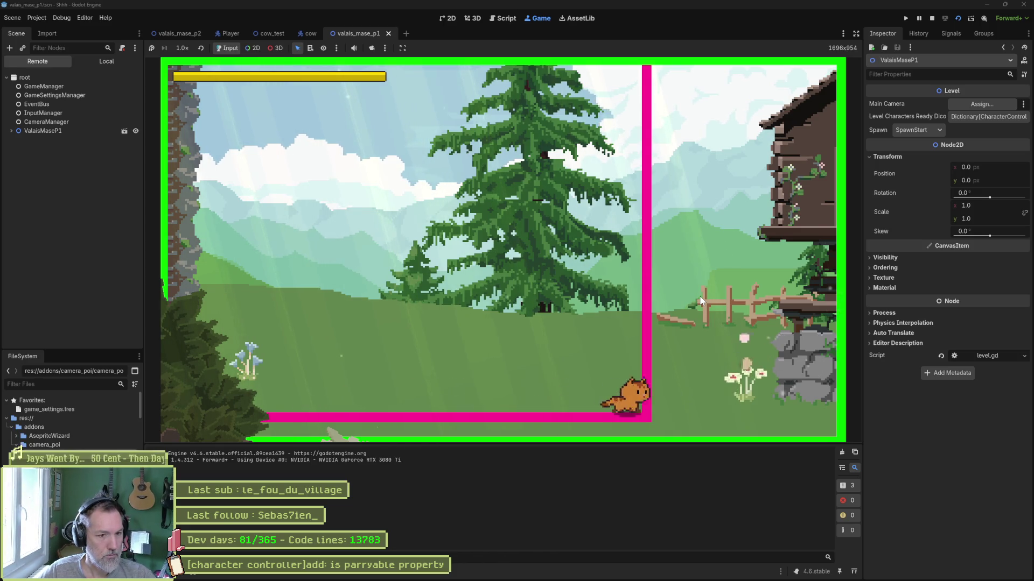
key(Right)
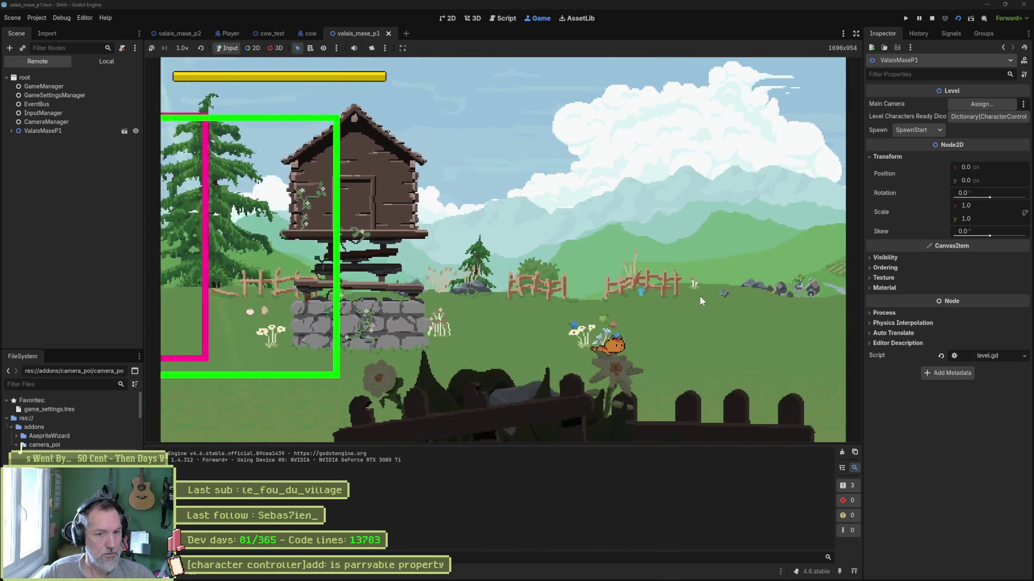
key(Right)
key(space)
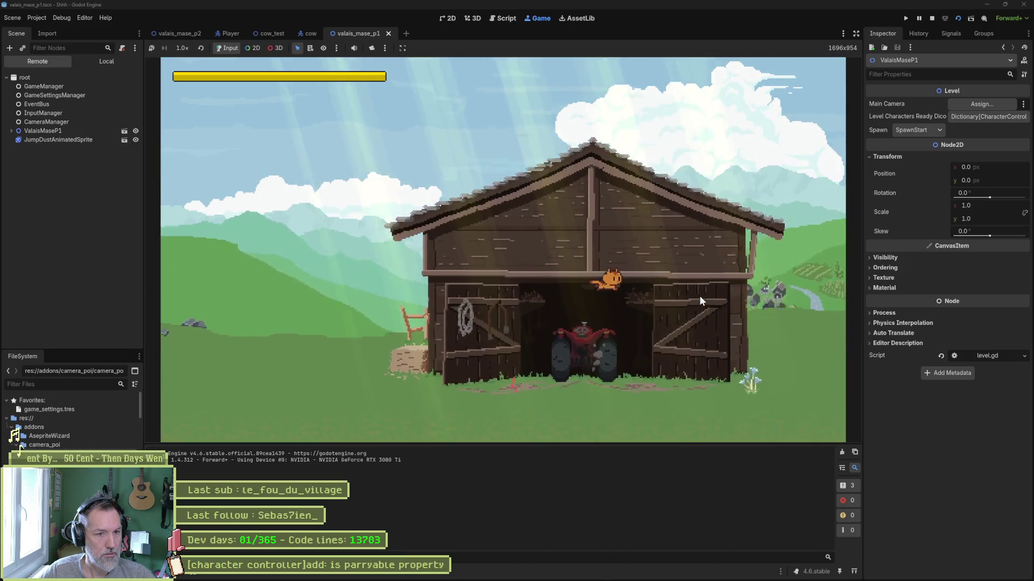
key(Right)
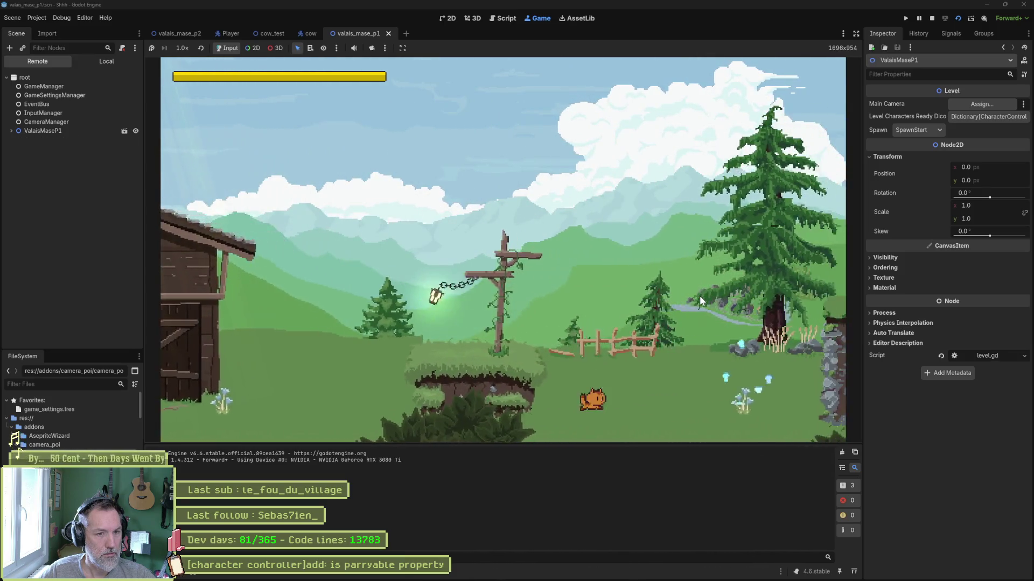
key(Right)
key(space)
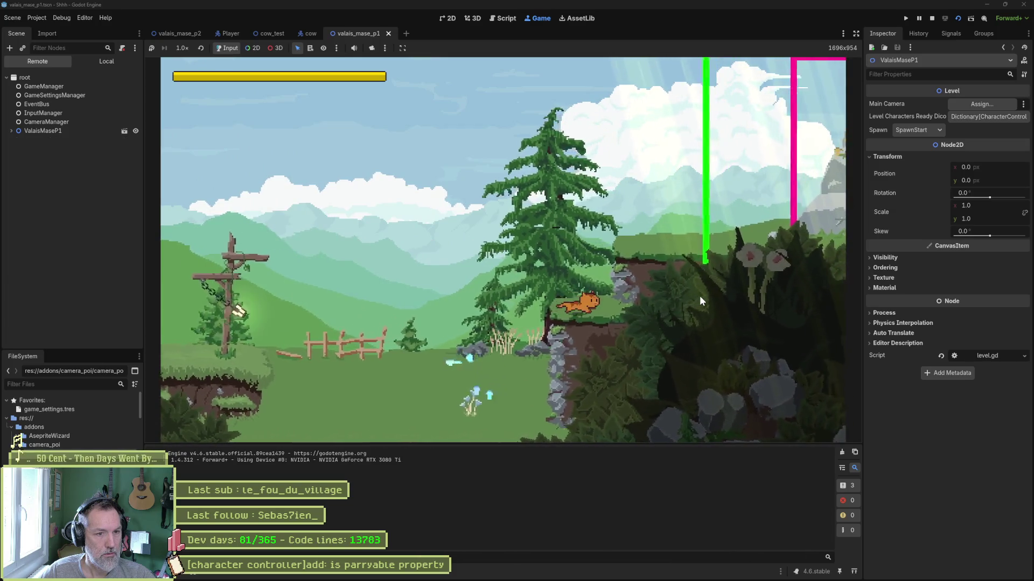
key(Right)
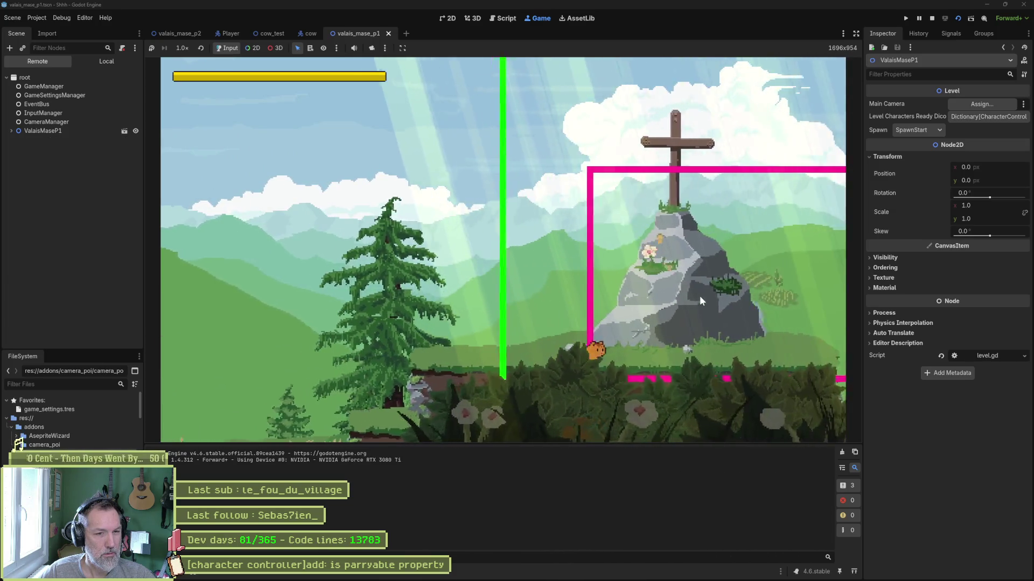
key(Right)
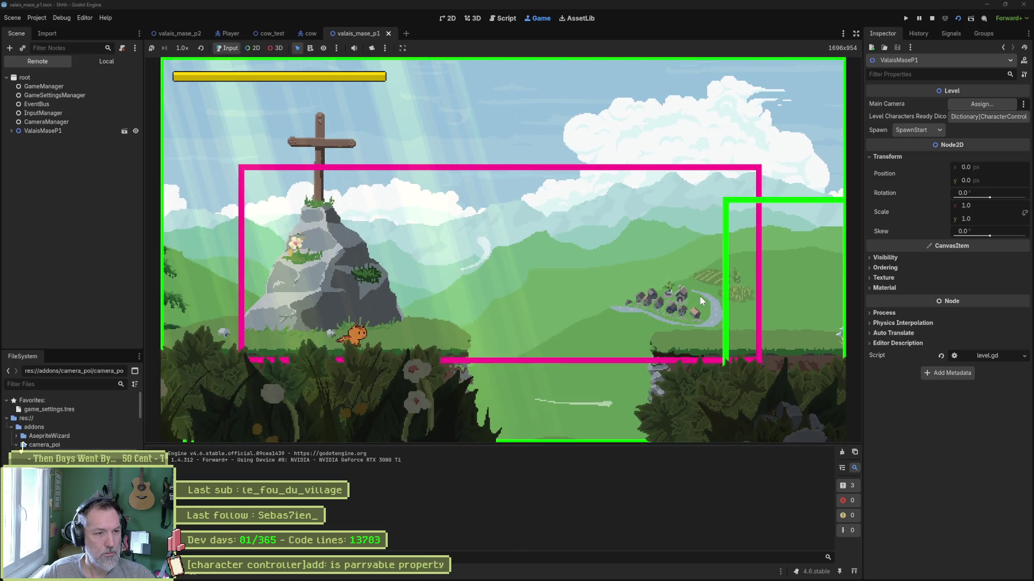
Step: Re-enter the village zone, continue right through the signpost and cliff zones, then stop the game
key(Left)
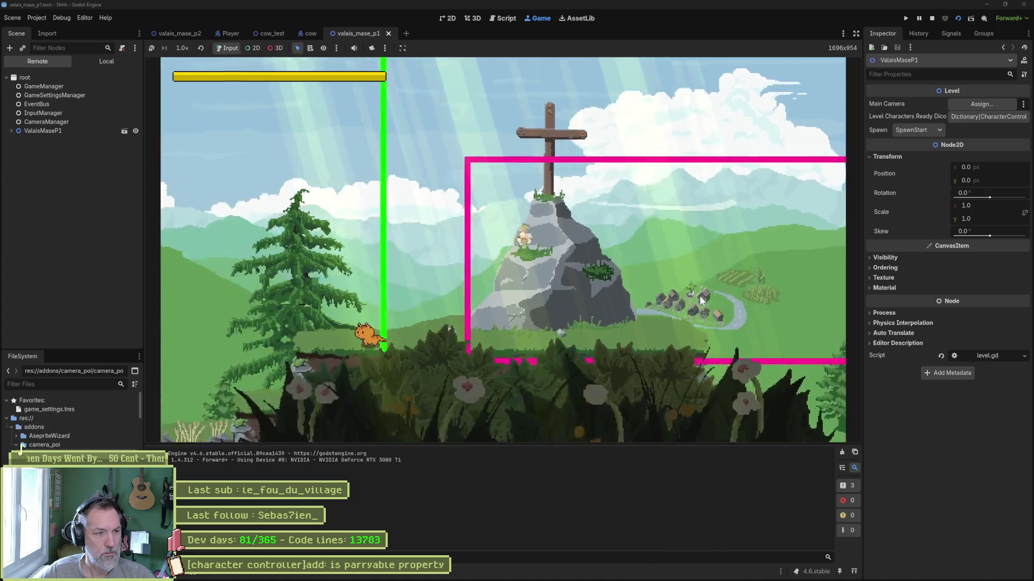
key(Right)
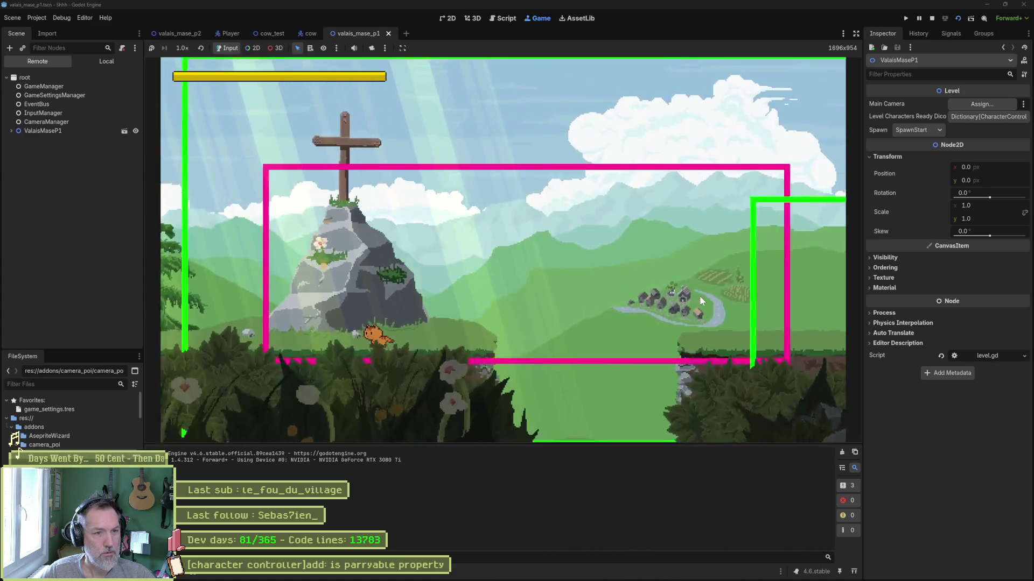
key(space)
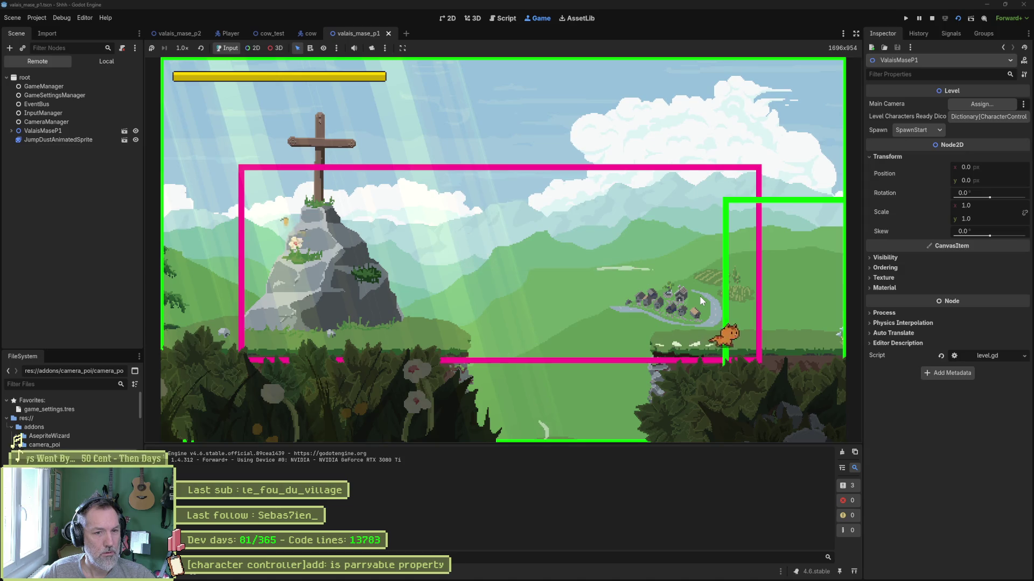
key(Right)
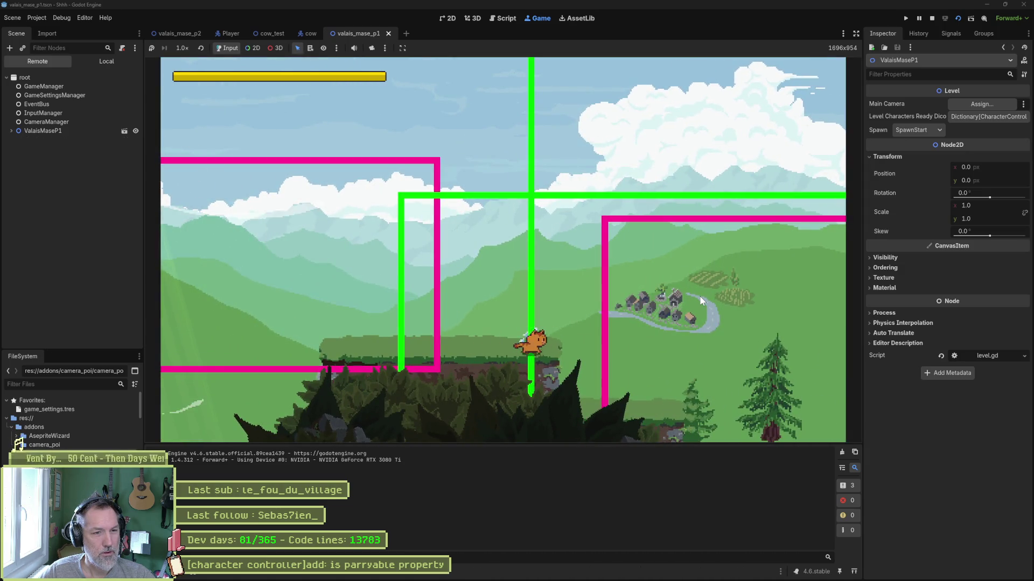
key(Right)
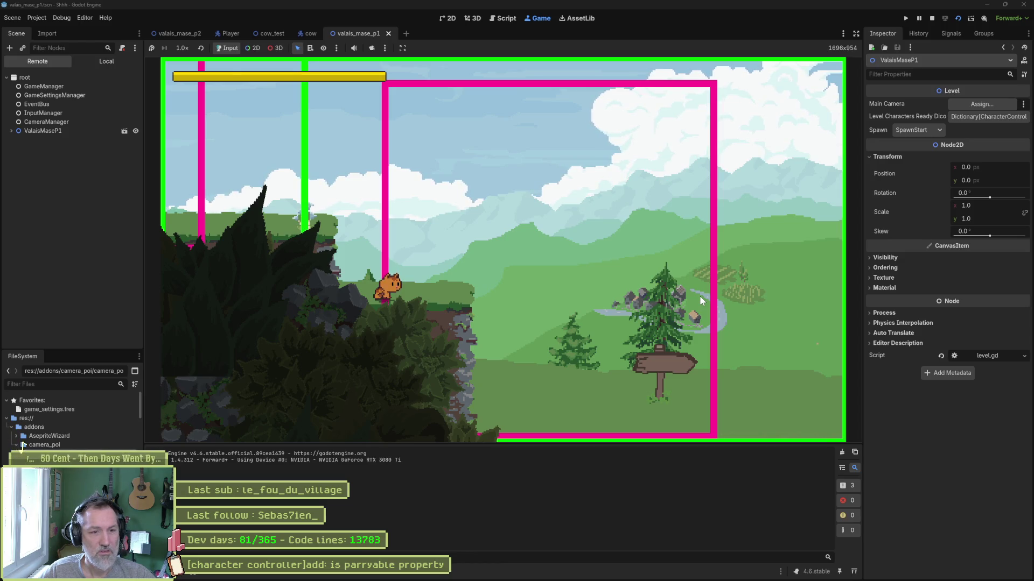
key(Right)
key(Right)
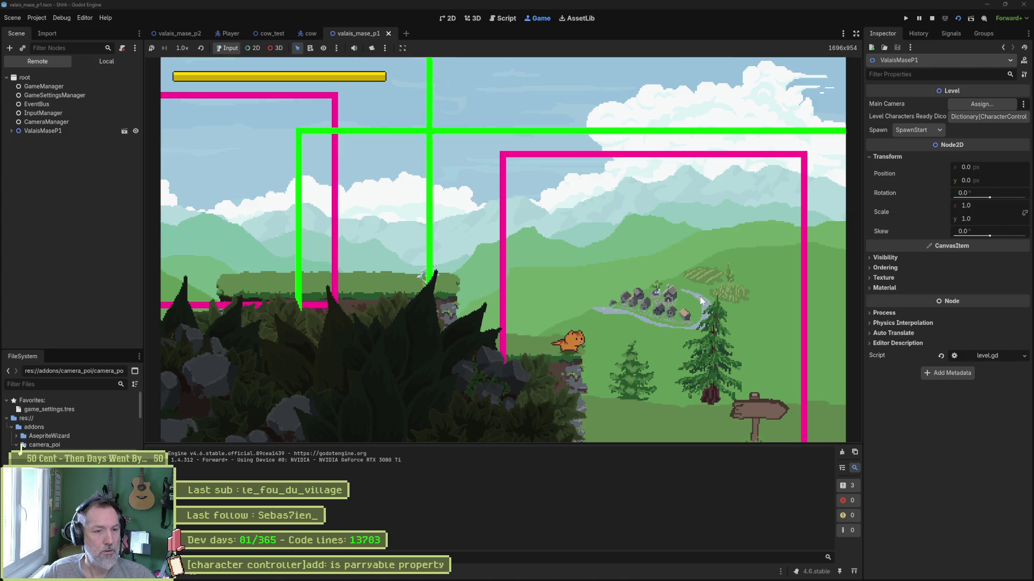
key(Right)
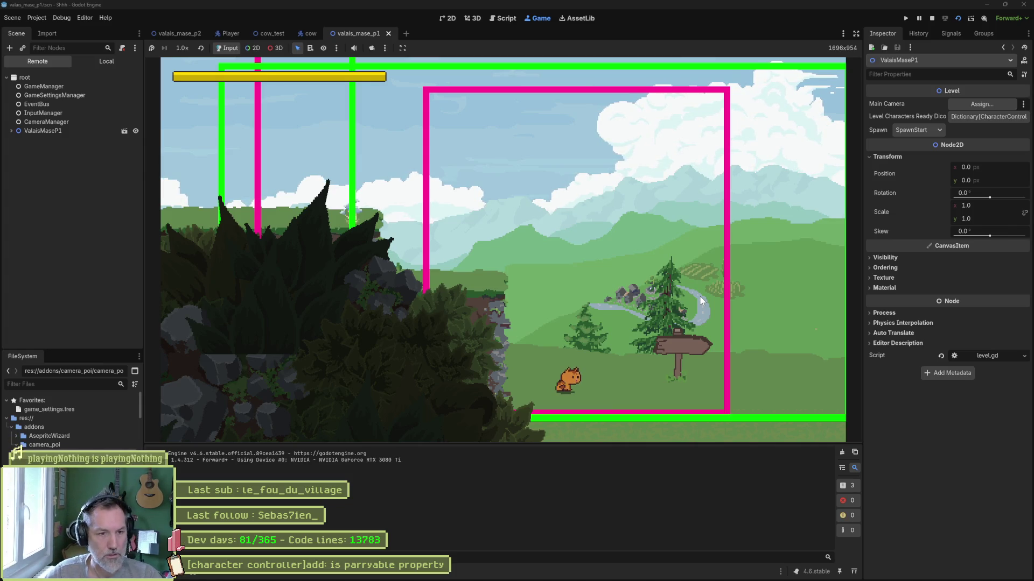
key(Right)
key(Right)
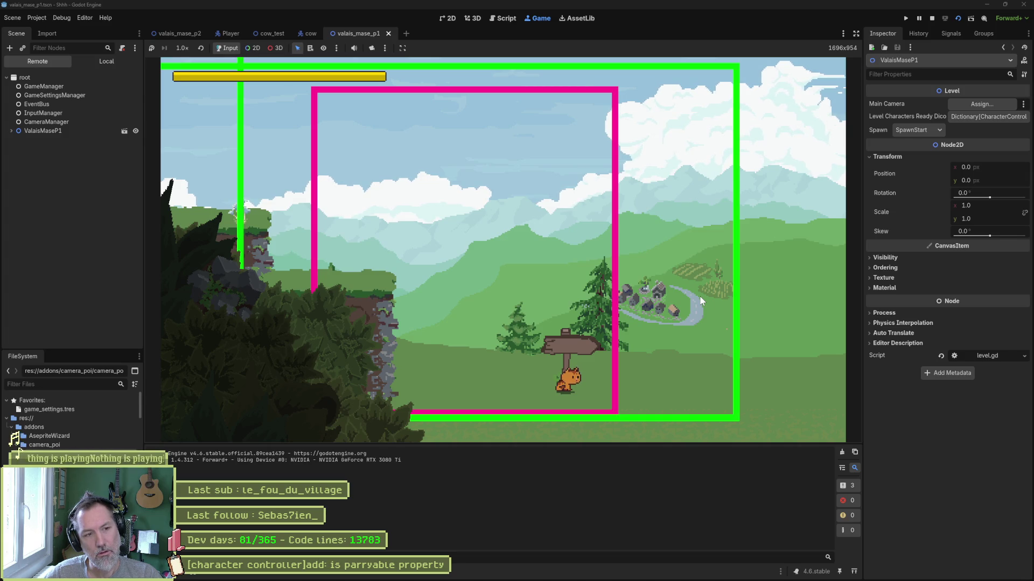
key(F8)
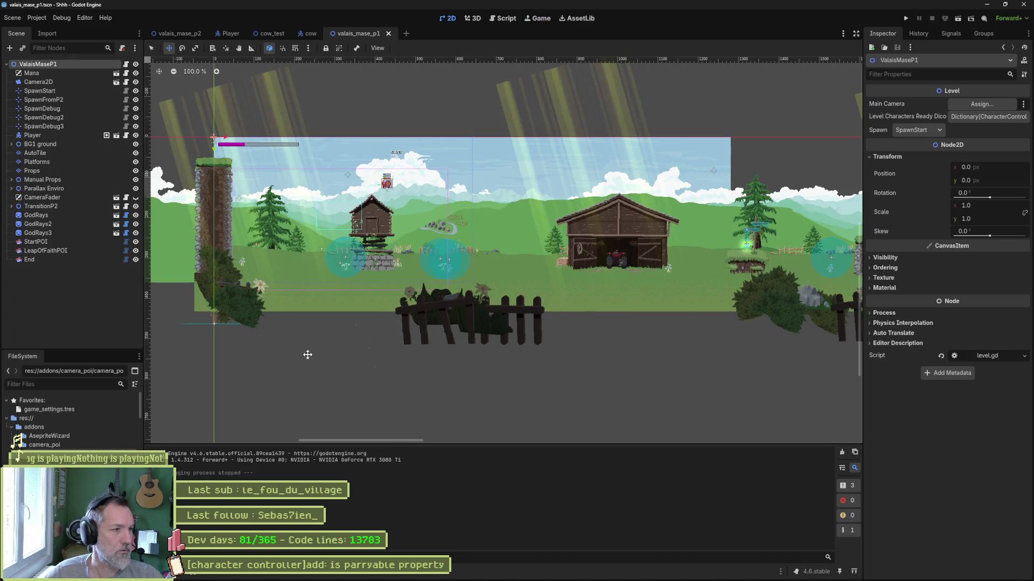
Step: Hide the parallax background and the CameraFader overlay in the editor
scroll(563, 273, right, 5)
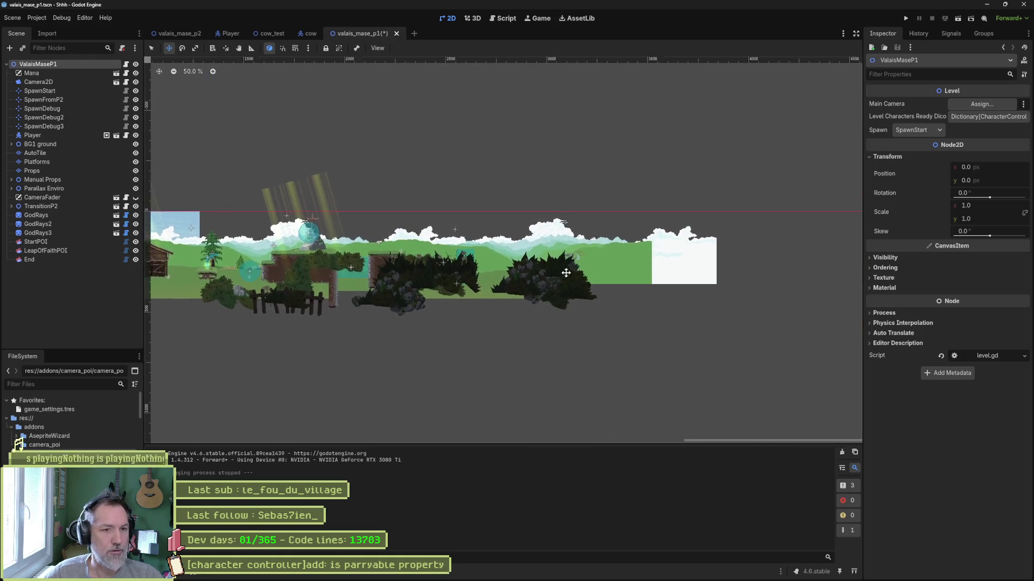
scroll(454, 302, up, 3)
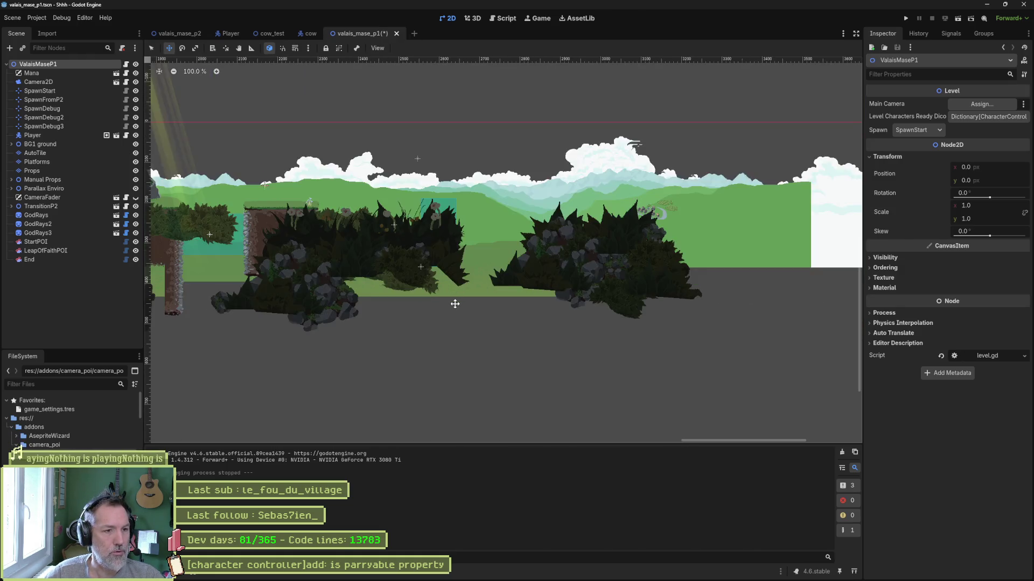
scroll(438, 339, up, 1)
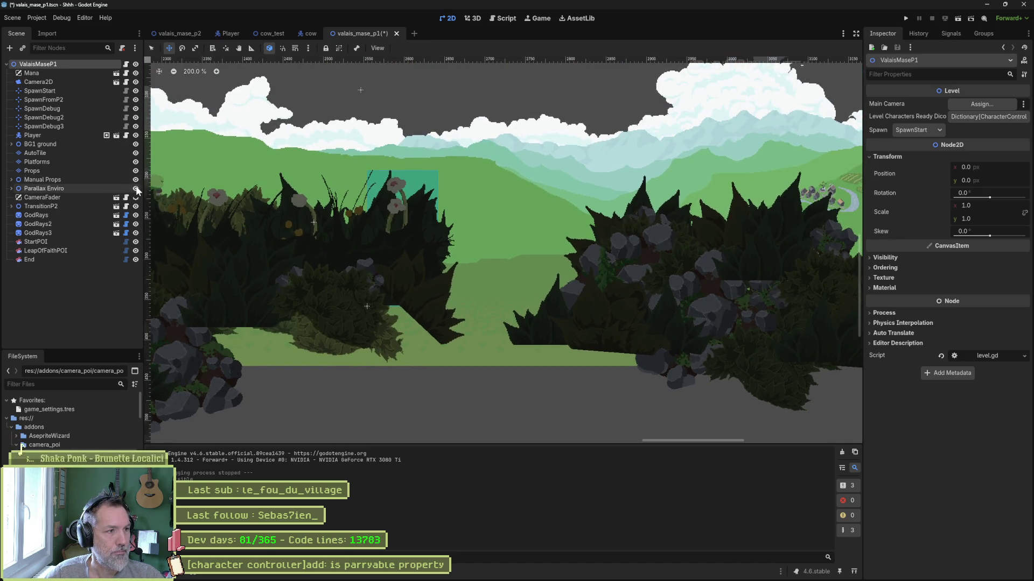
click(136, 189)
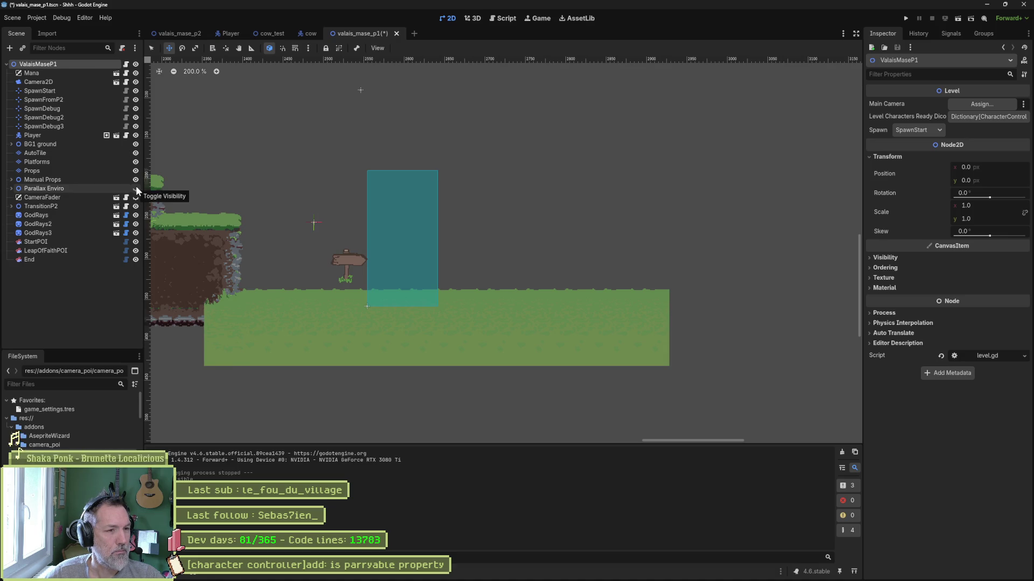
click(136, 188)
click(136, 188)
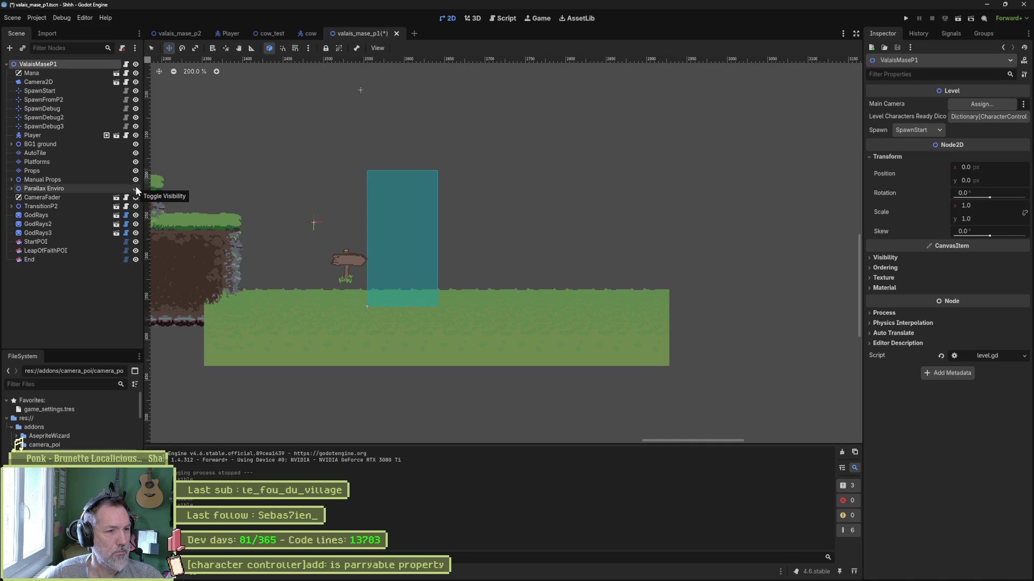
click(136, 198)
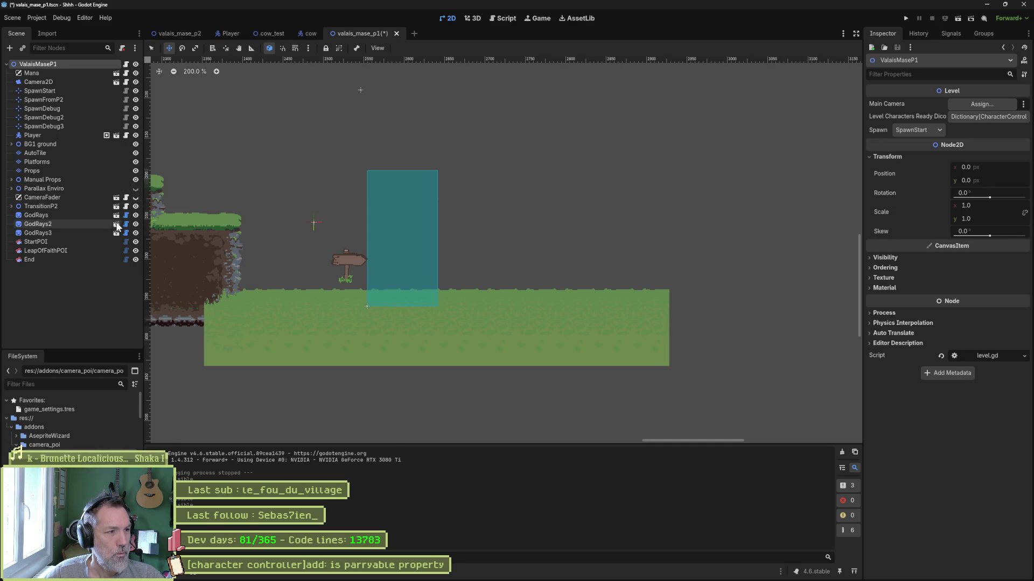
Step: Drag the TransitionP2 trigger right to position x 2661
click(11, 206)
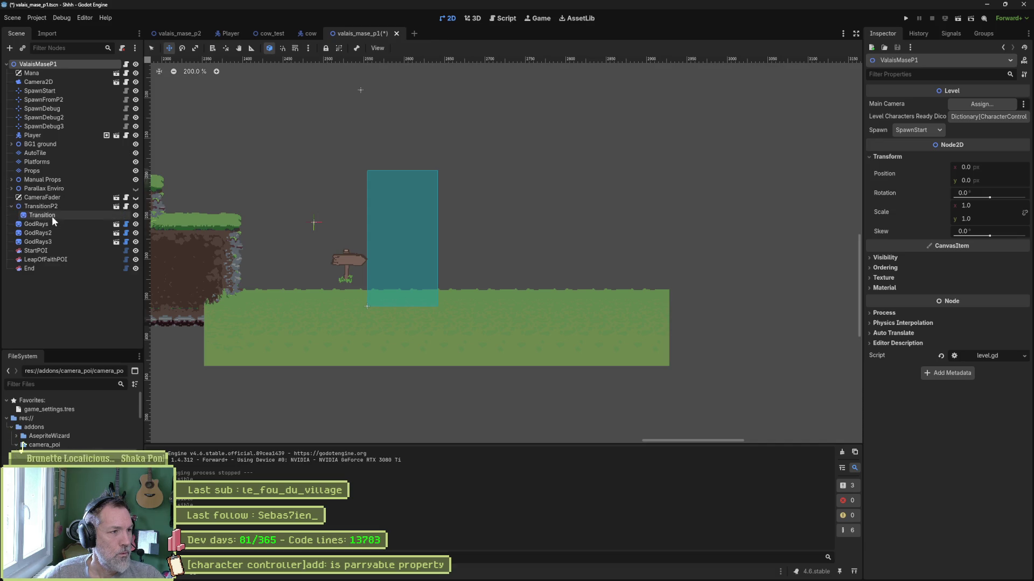
click(52, 215)
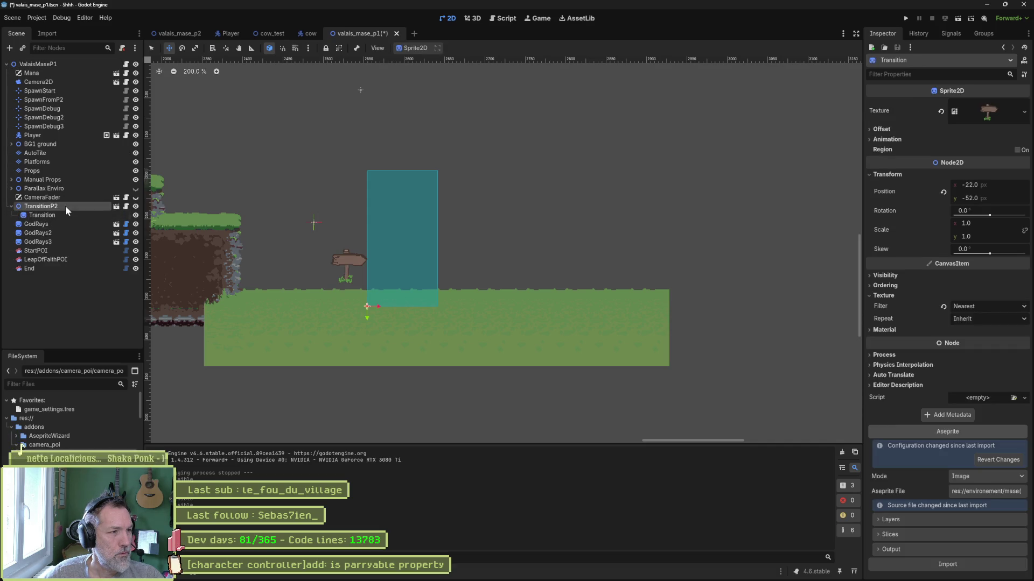
click(66, 207)
drag(376, 306, 462, 306)
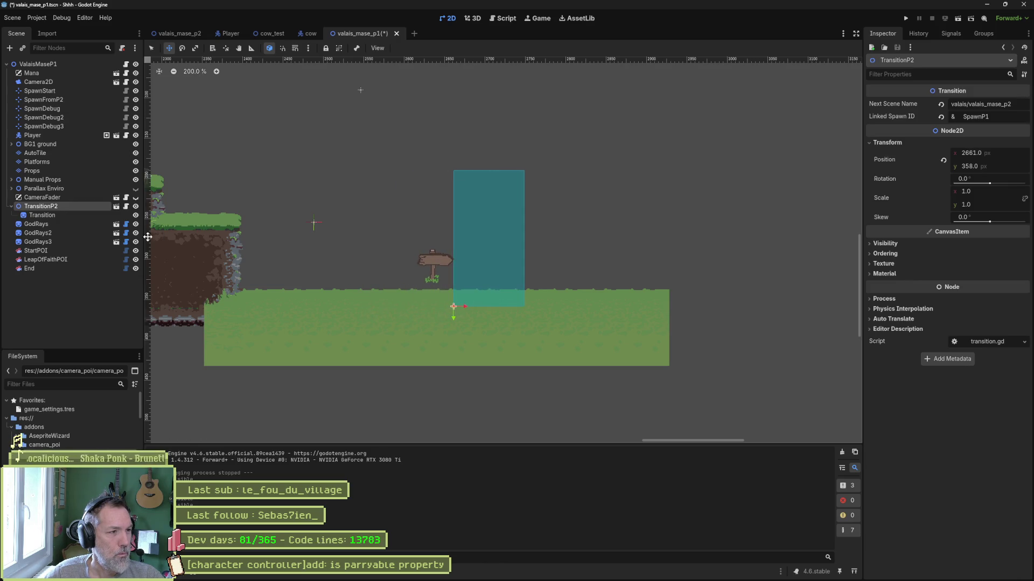
Step: Drag the End camera POI right to about x 2634, y 92
click(91, 265)
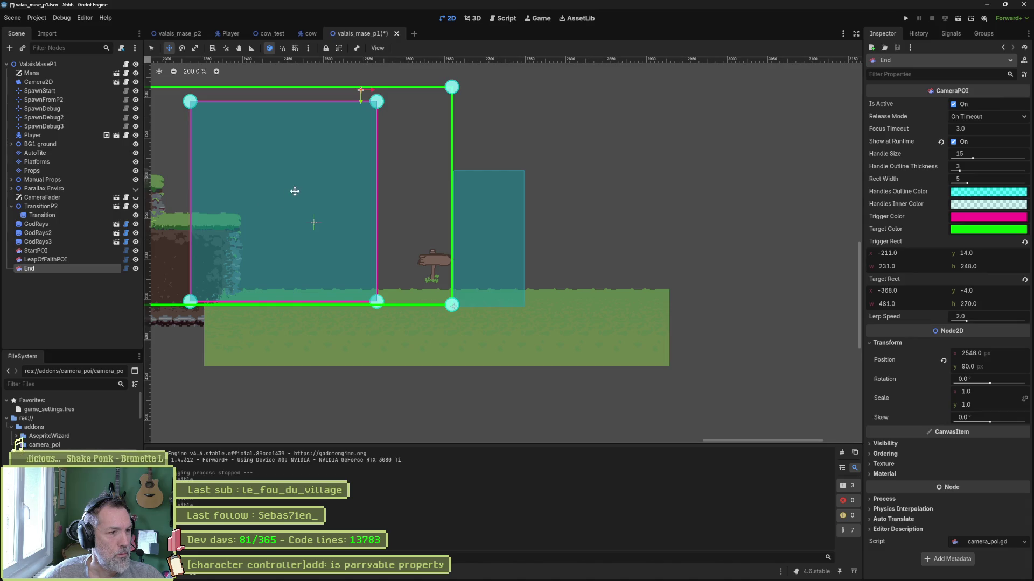
drag(478, 134, 549, 136)
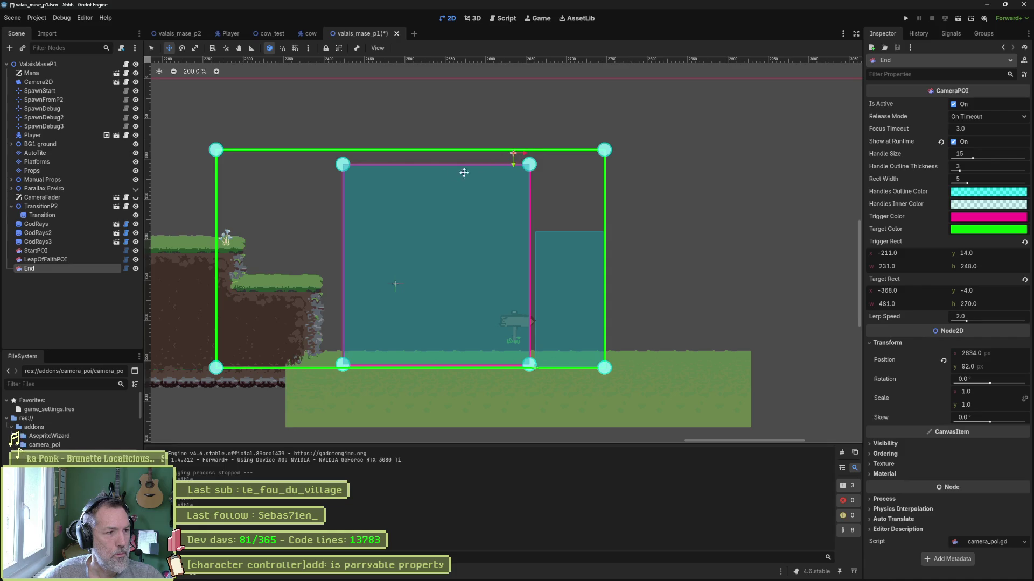
scroll(326, 224, left, 10)
key(q)
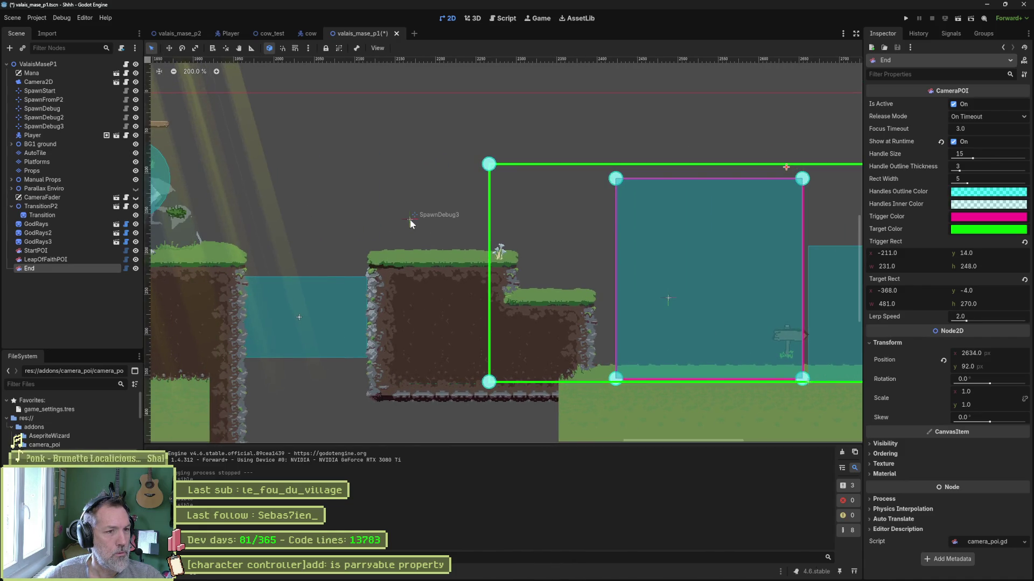
click(69, 64)
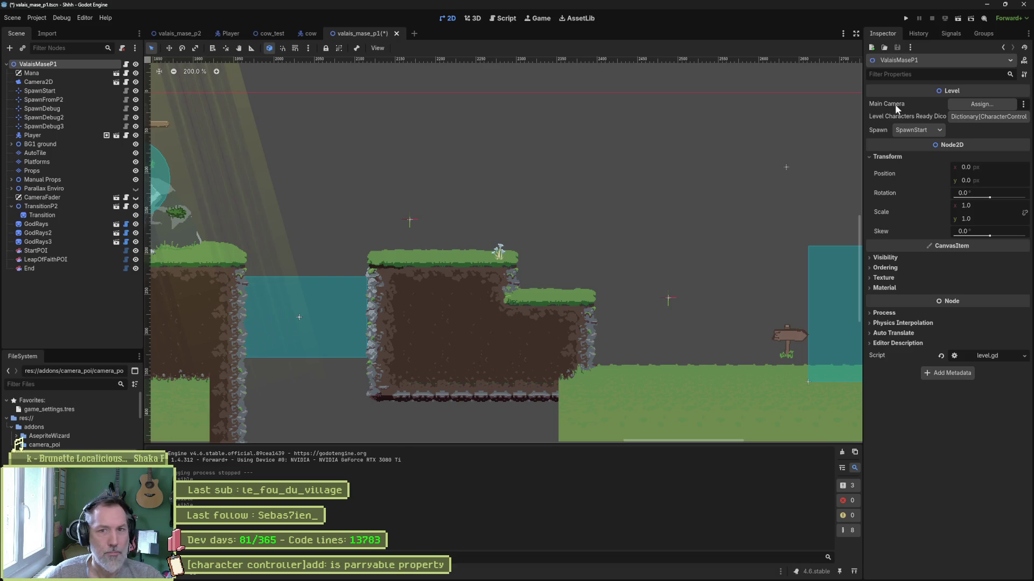
Step: Set the level's Spawn to SpawnDebug3 and playtest walking the cat right to the end signpost
click(913, 131)
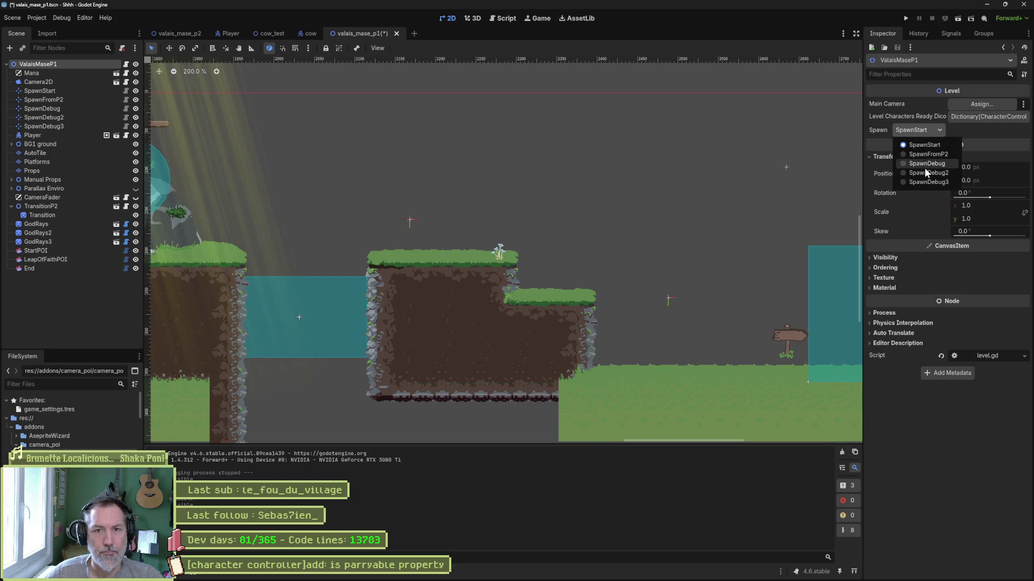
click(925, 182)
key(F6)
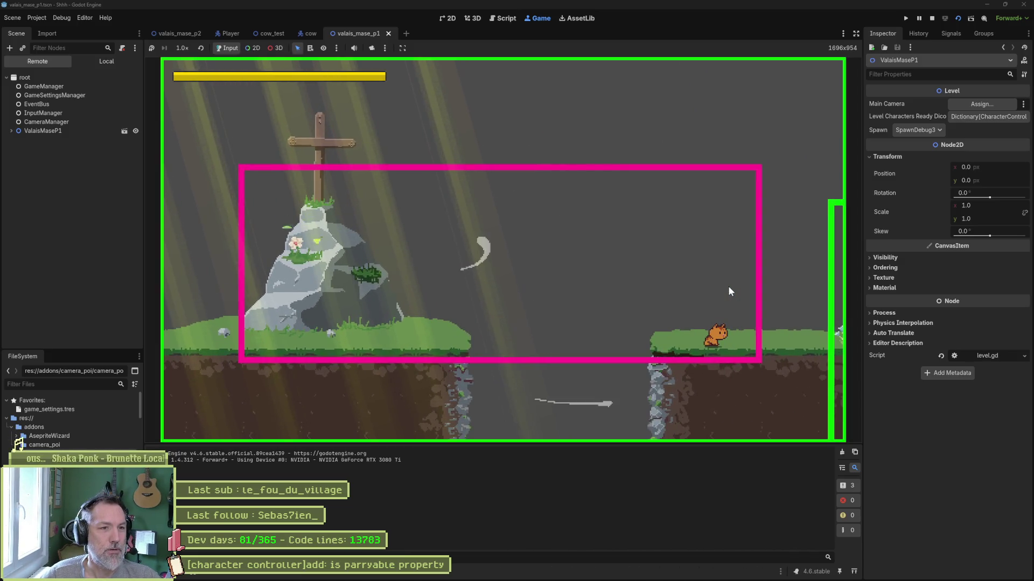
key(Right)
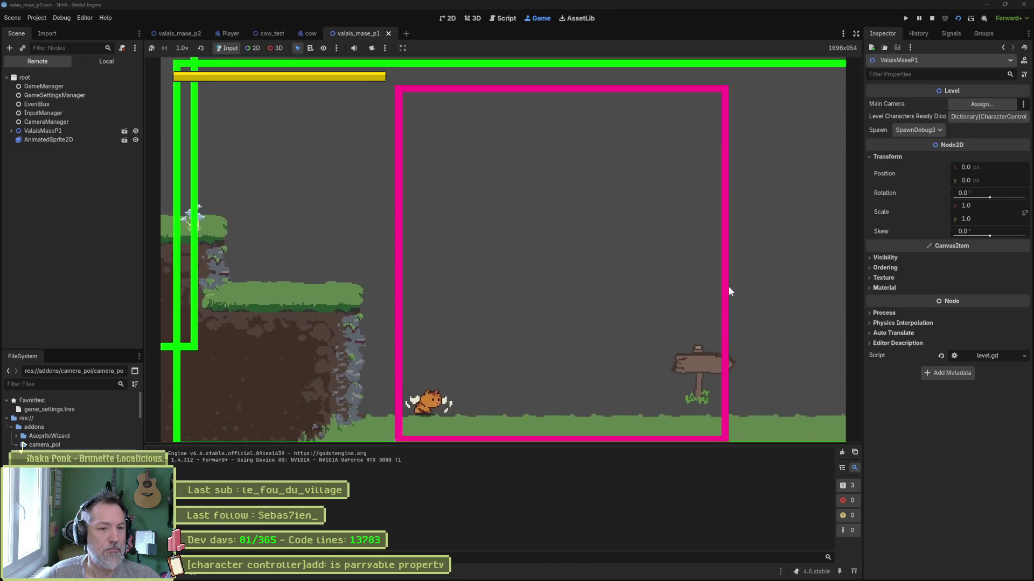
key(F8)
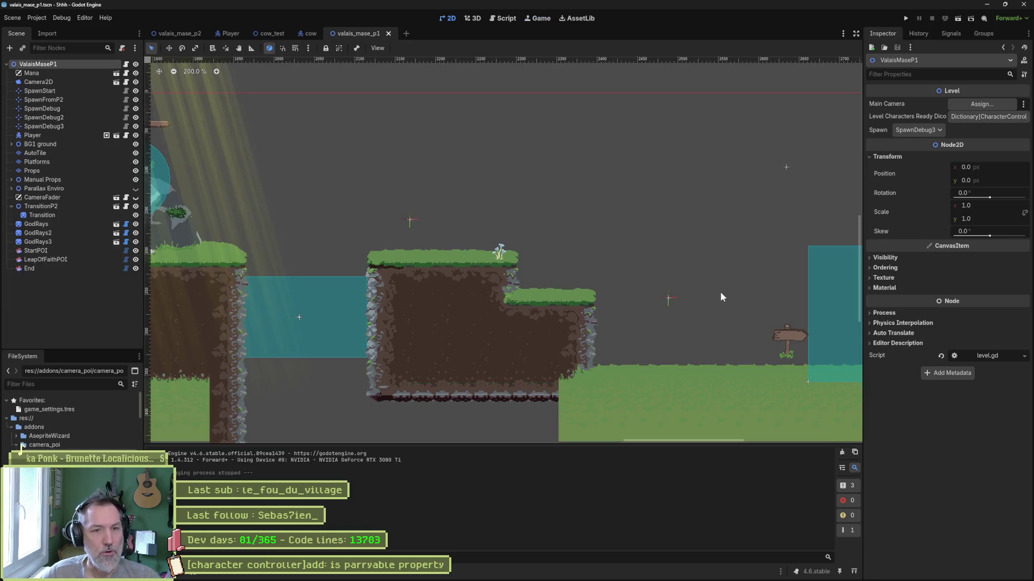
Step: Switch the End POI's Release Mode from On Timeout to On Exit and save the scene
click(29, 268)
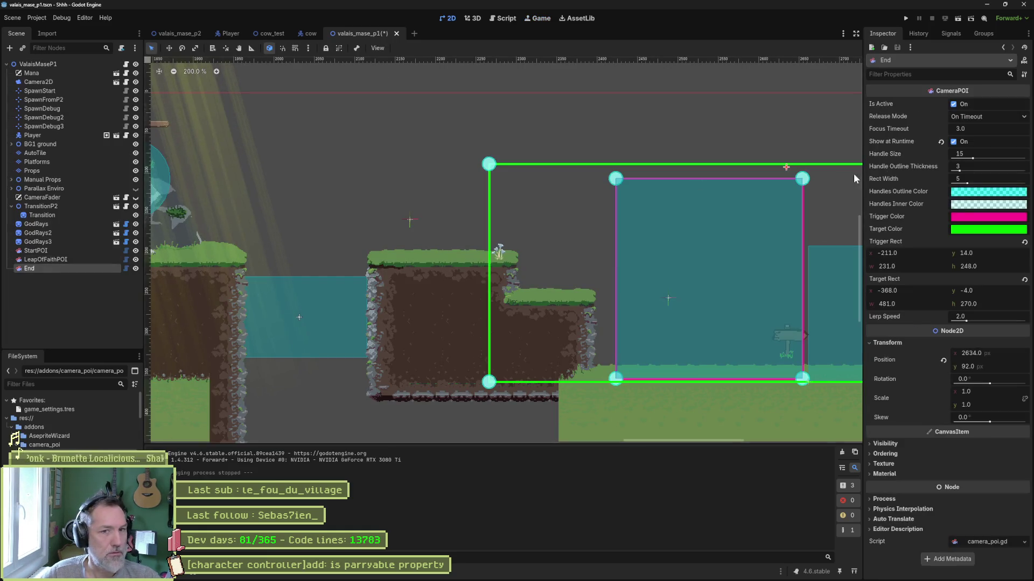
click(986, 118)
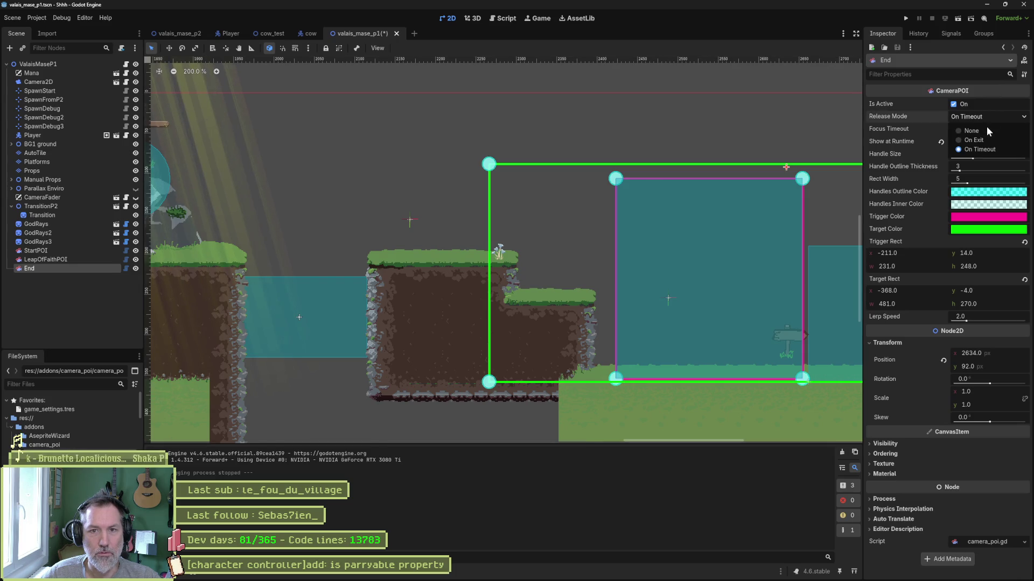
click(986, 137)
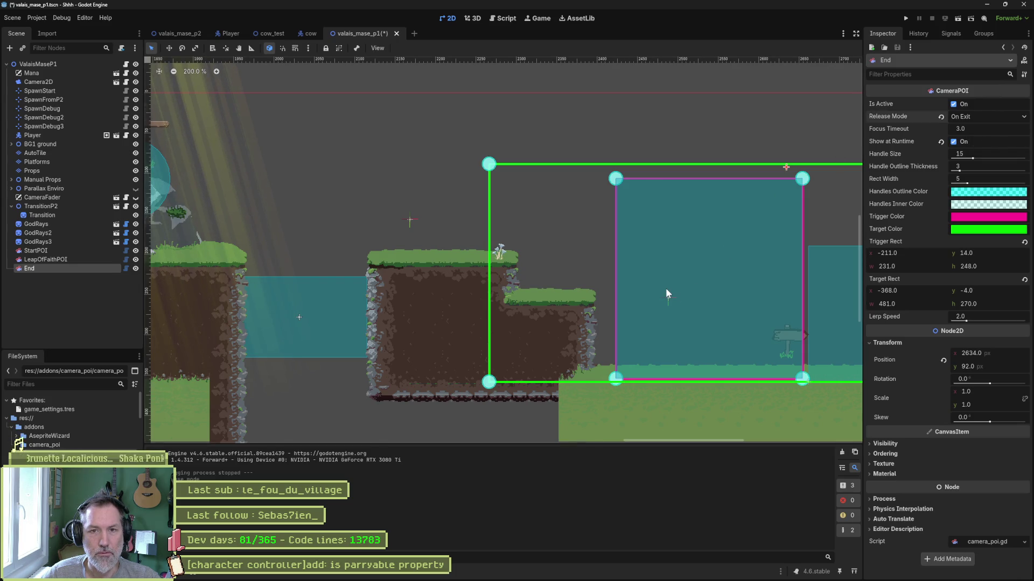
key(ctrl+s)
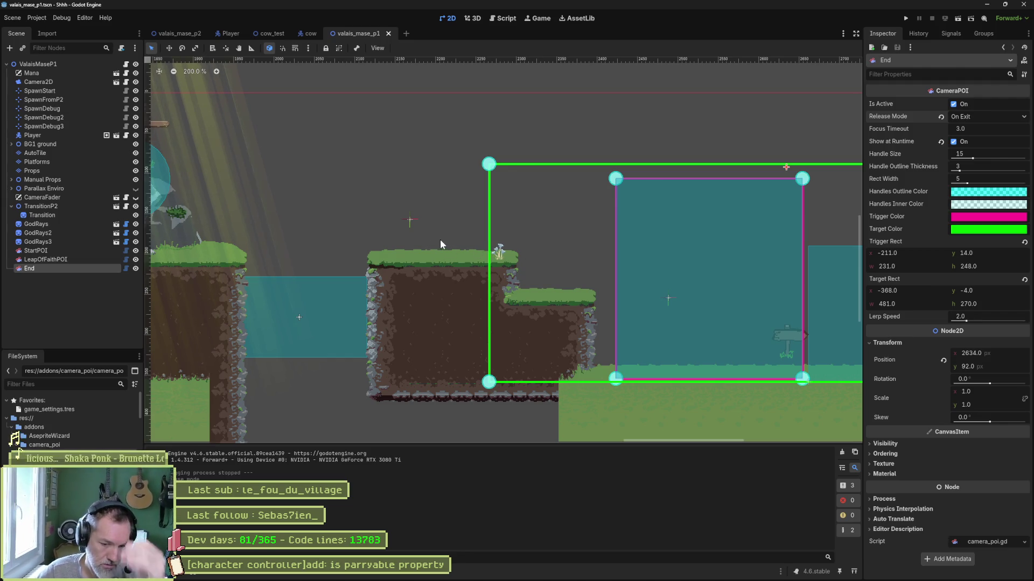
scroll(360, 235, down, 4)
scroll(330, 236, up, 4)
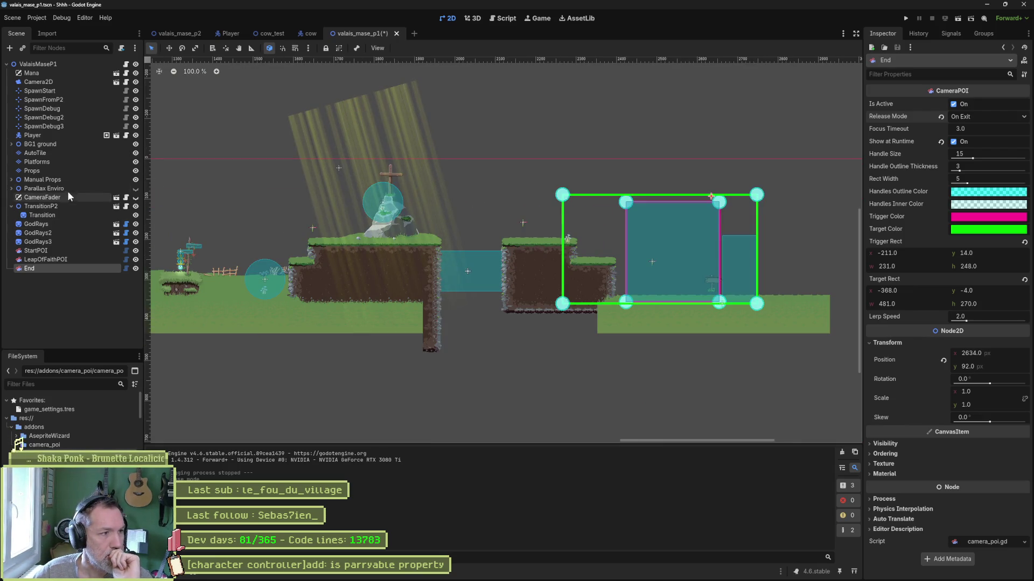
Step: Move the SpawnDebug3 marker right to about x 2287, y 154 and run the scene
click(56, 127)
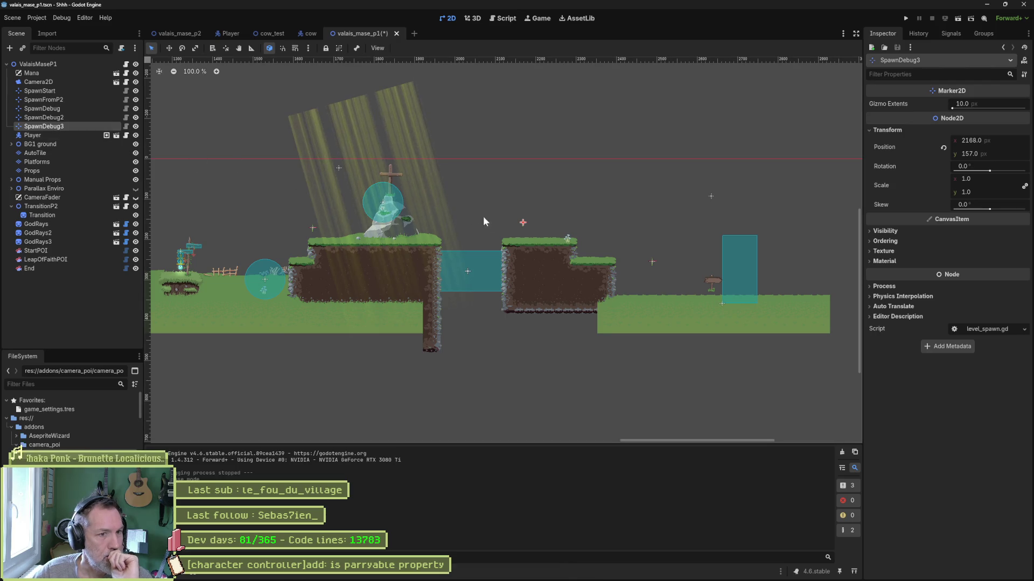
click(64, 258)
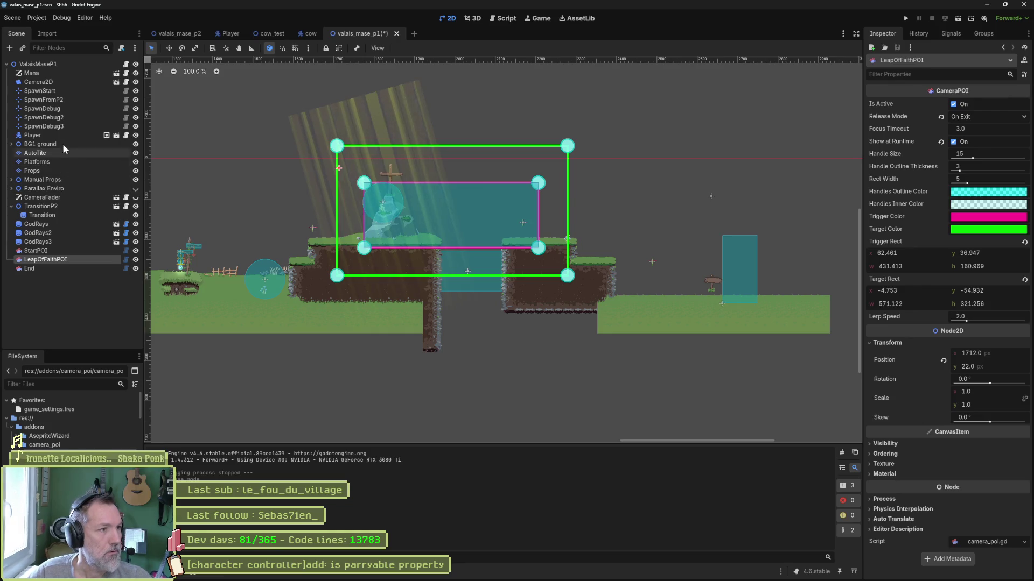
click(77, 125)
key(w)
drag(546, 224, 599, 222)
key(F6)
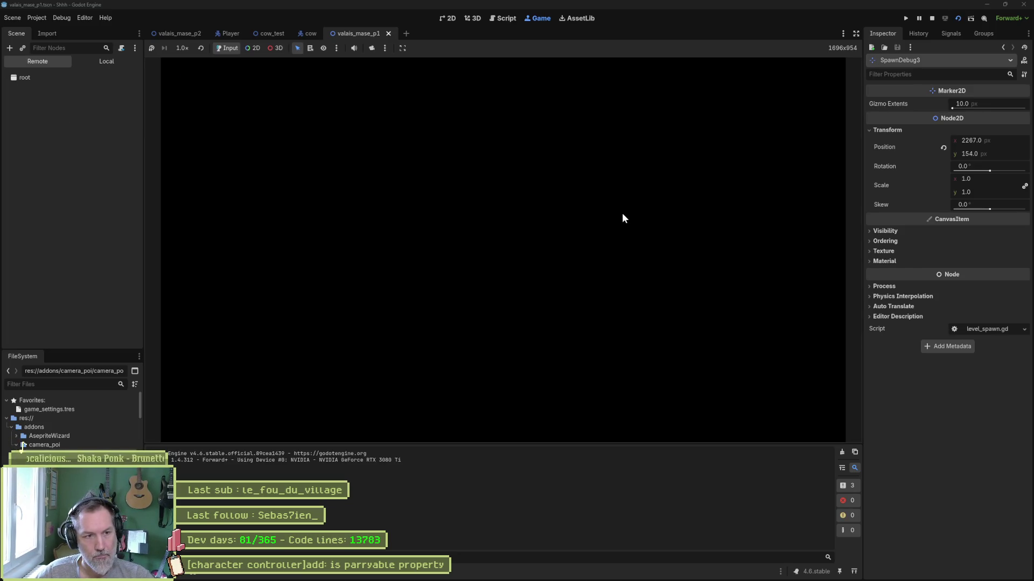
Step: Walk the cat right from SpawnDebug3 past the signpost
key(Right)
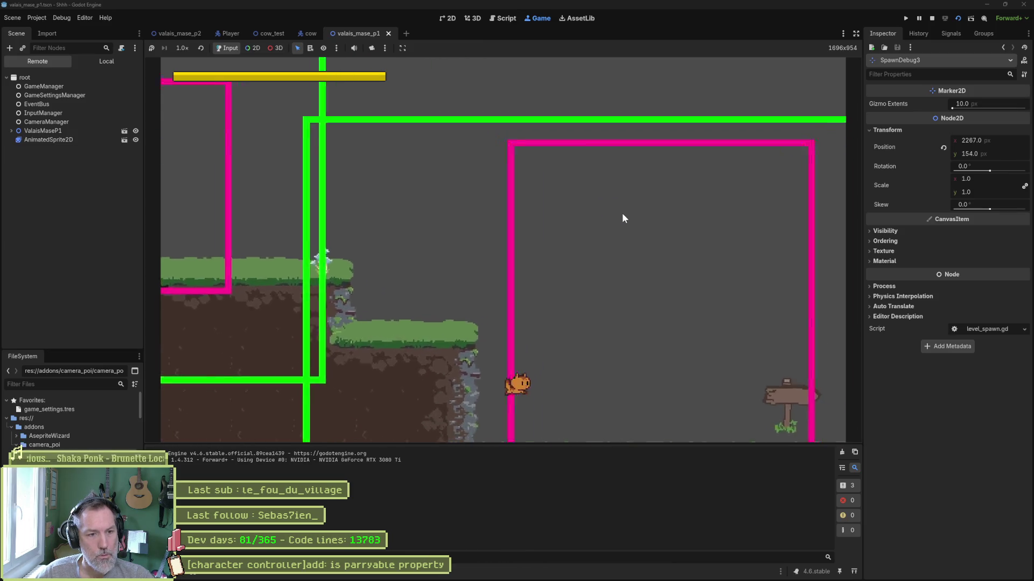
key(Right)
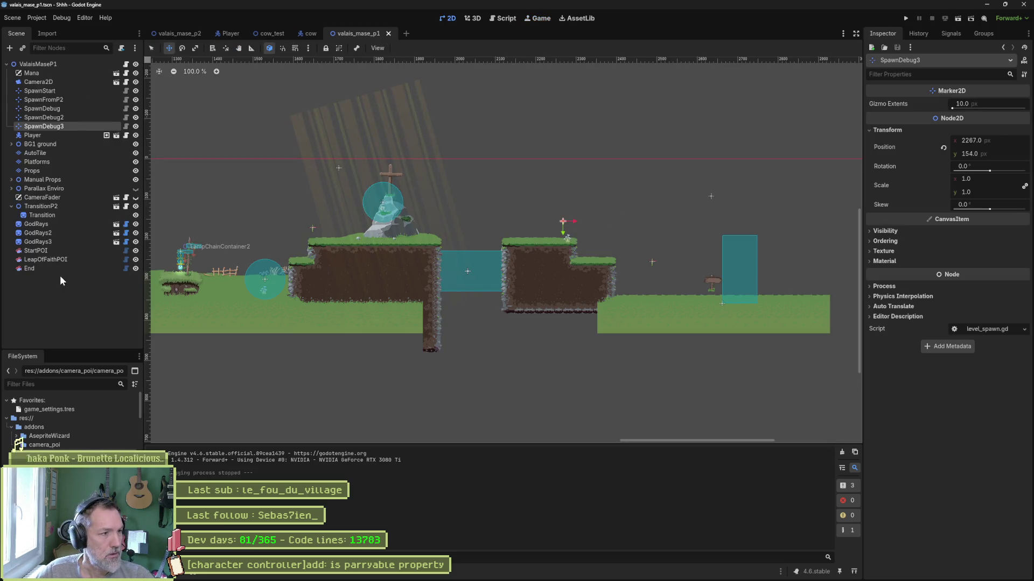
Step: Widen the End POI's trigger rect to about 332×254 by dragging its corner right and down
click(33, 268)
scroll(582, 285, right, 2)
scroll(582, 285, up, 5)
mouse_move(604, 320)
mouse_down()
mouse_move(616, 335)
mouse_move(728, 341)
mouse_up()
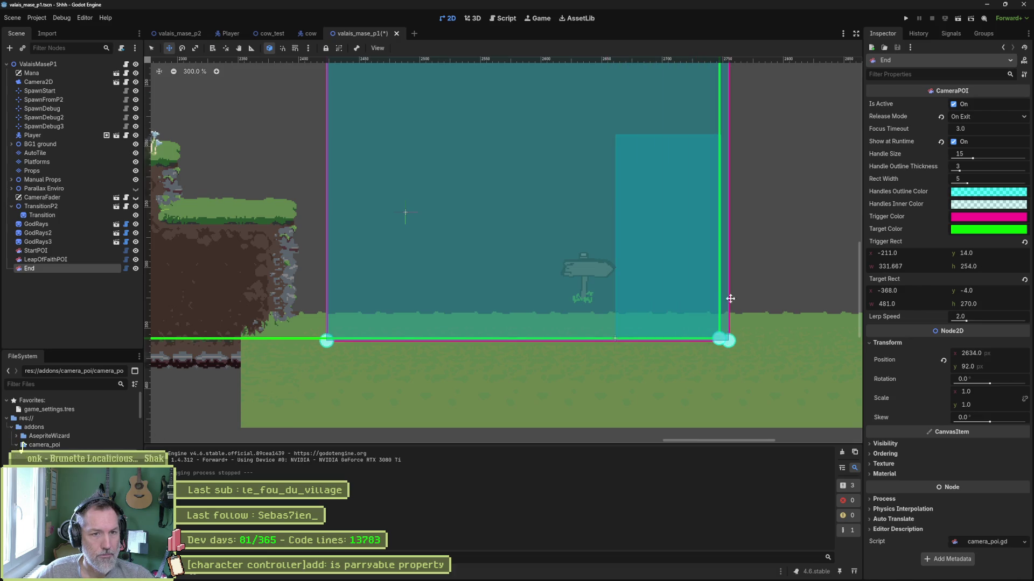
scroll(754, 221, down, 2)
Step: Save the scene, make Parallax Enviro visible again, and run the level with F6
key(ctrl+s)
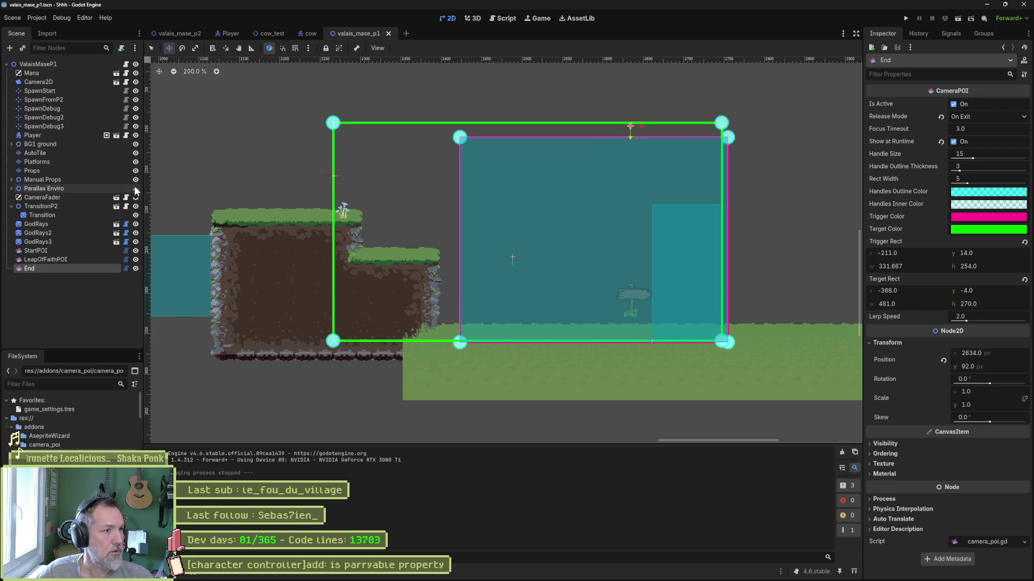
click(136, 189)
key(F6)
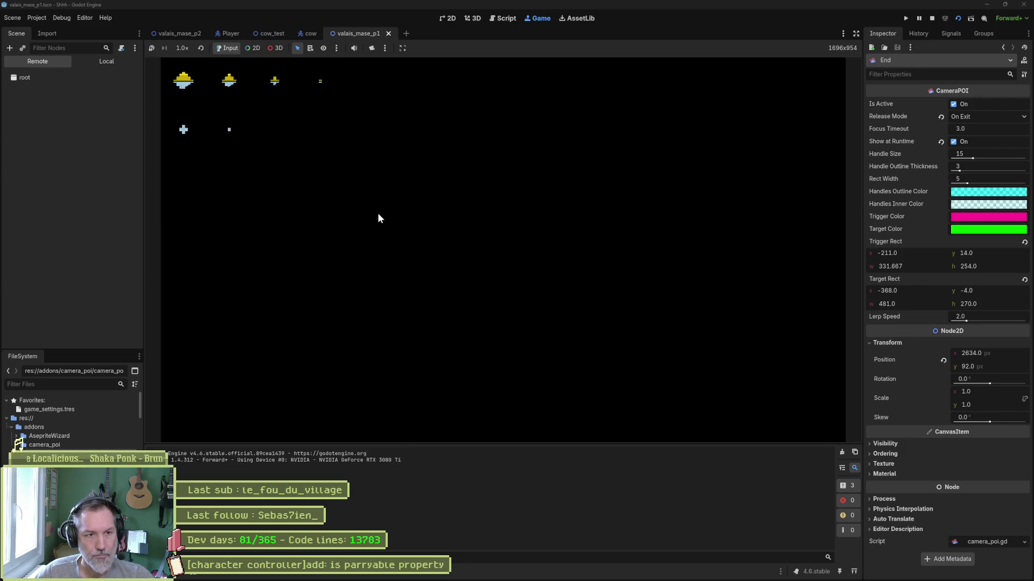
Step: Walk the cat right past the village, down to the lower ledge, and on to the signpost exit
key(Right)
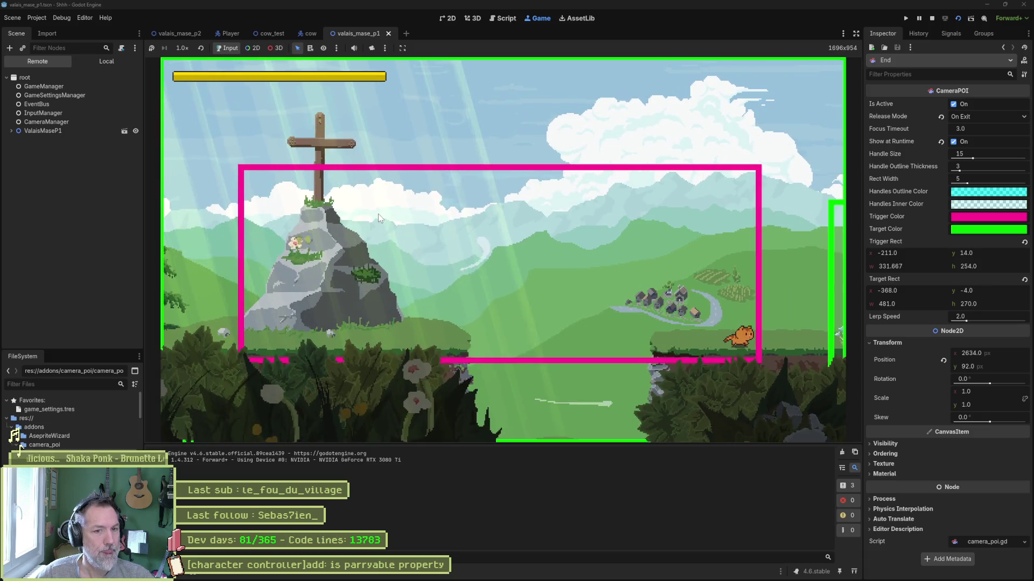
key(Left)
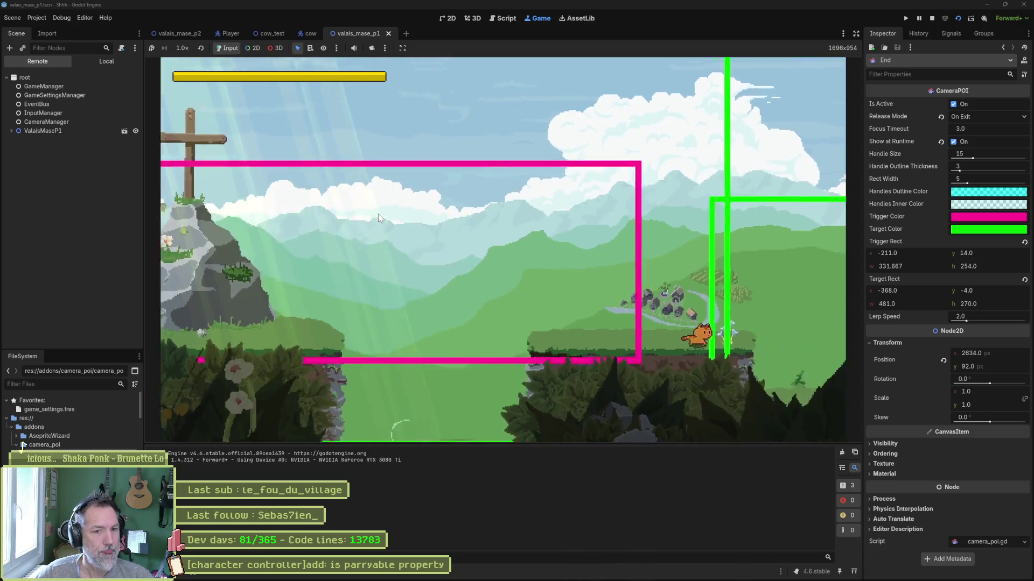
key(Right)
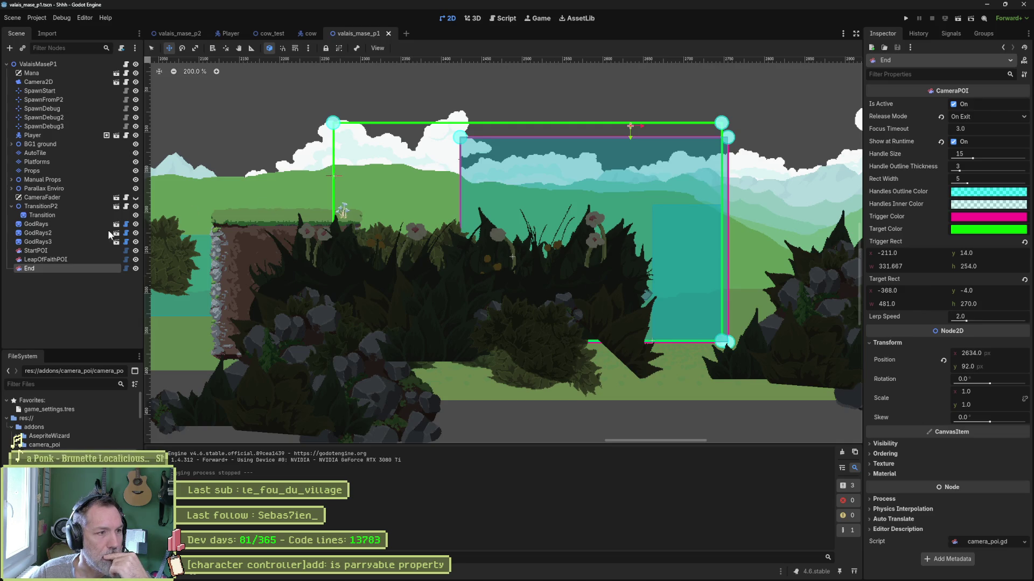
Step: Stop showing the LeapOfFaithPOI and StartPOI rects in the running game
click(954, 143)
click(81, 260)
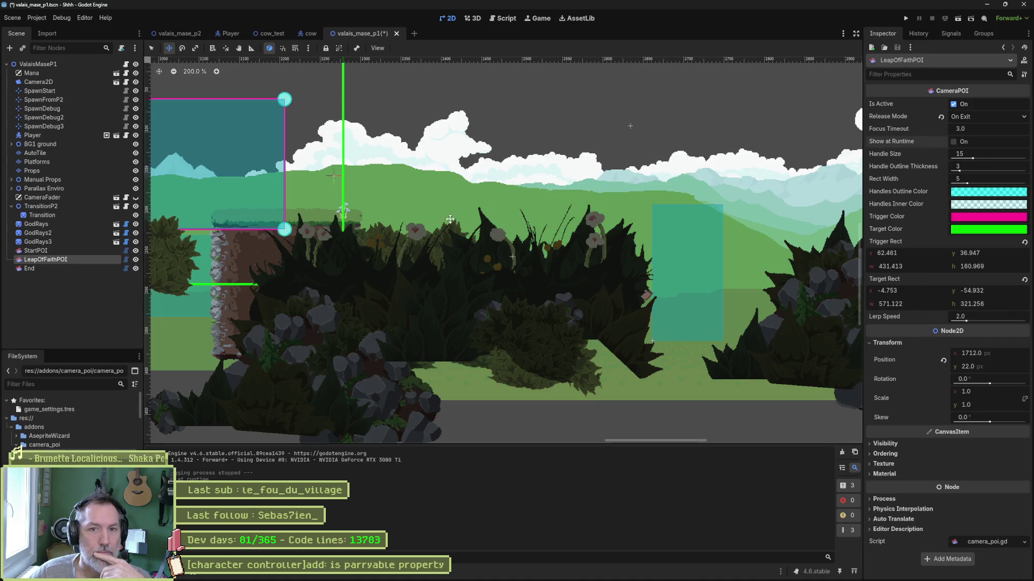
click(95, 250)
click(953, 142)
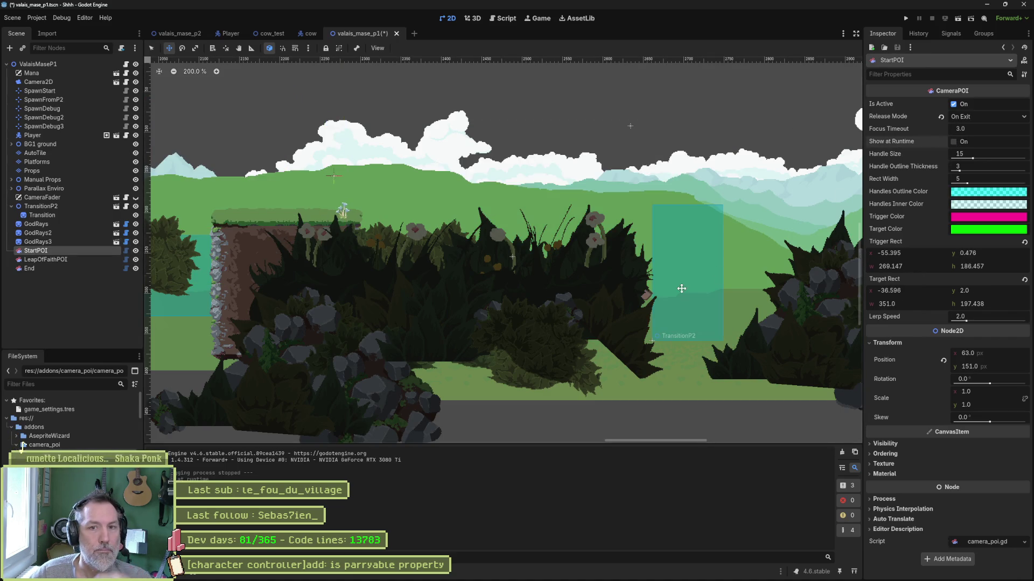
Step: Save the scene and switch over to the Asana task board
key(ctrl+s)
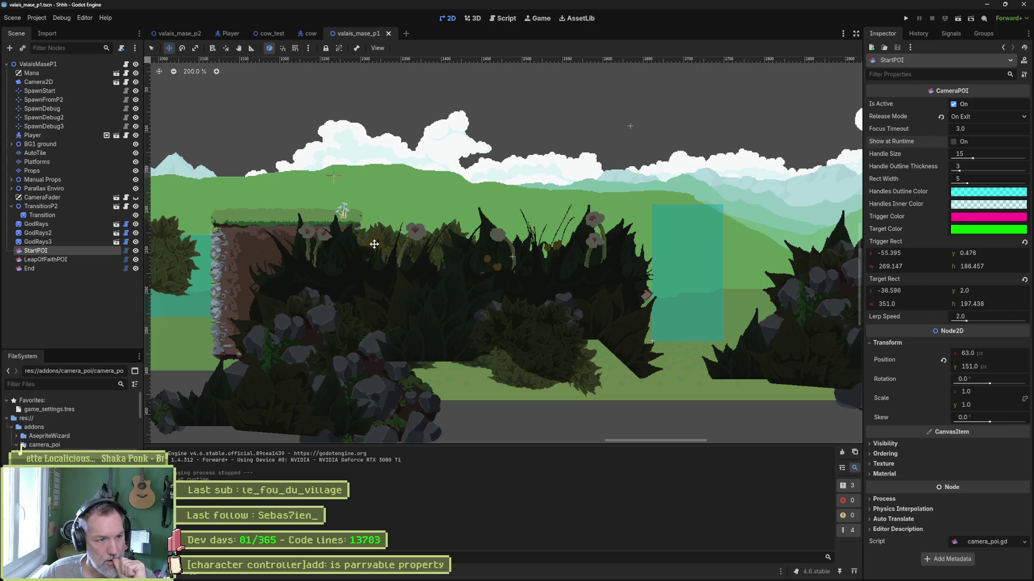
scroll(679, 287, down, 4)
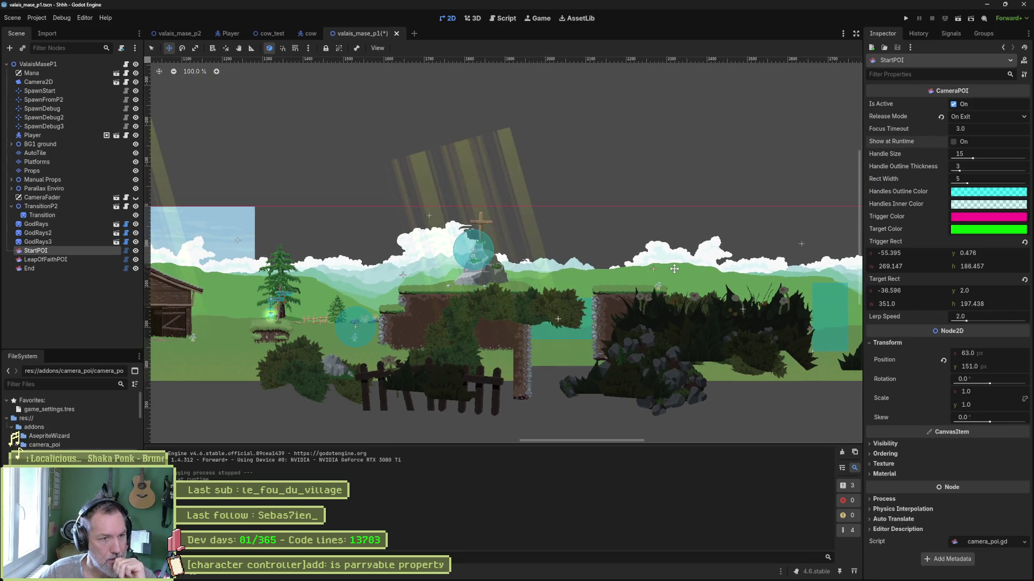
key(alt+Tab)
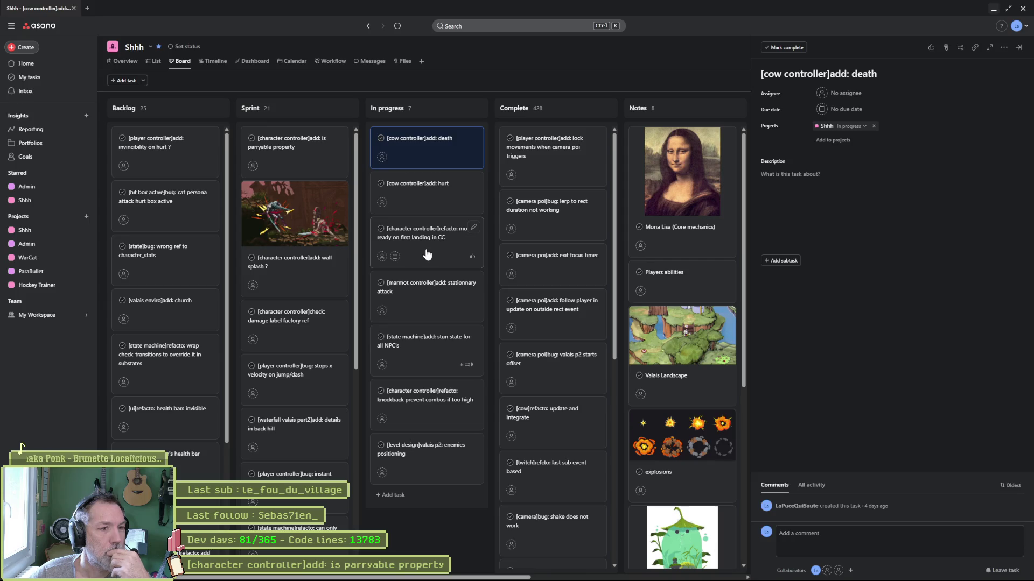
Step: Move the 'move ready on first landing' card below the marmot card, review the stun and cow death tasks, then minimize the browser
drag(427, 248, 435, 330)
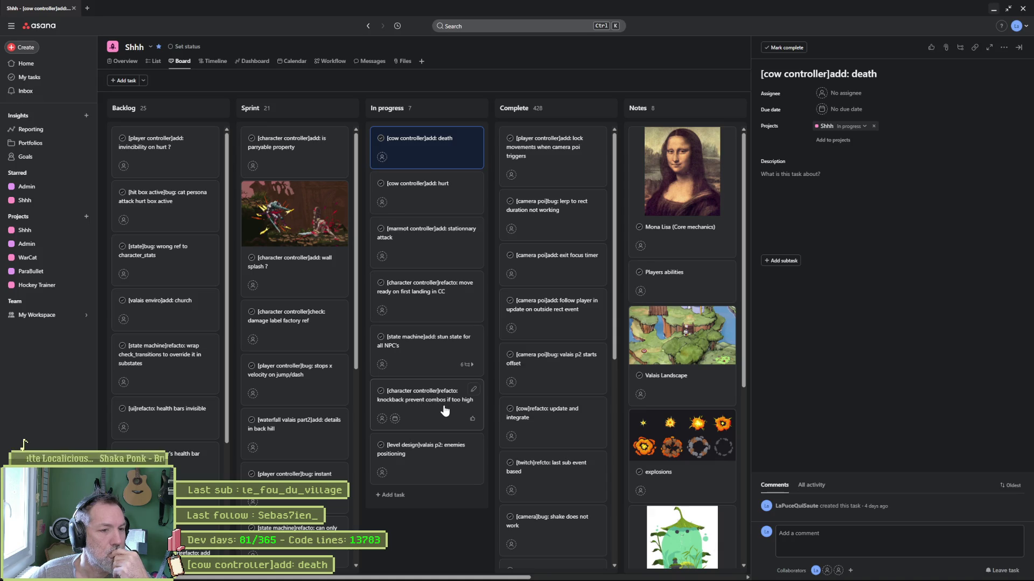
click(420, 348)
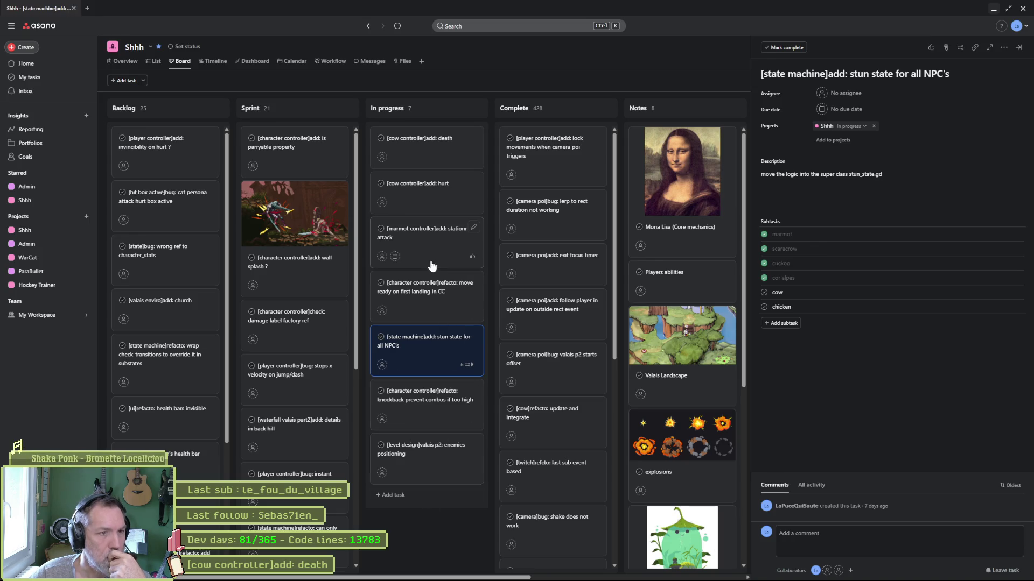
click(429, 155)
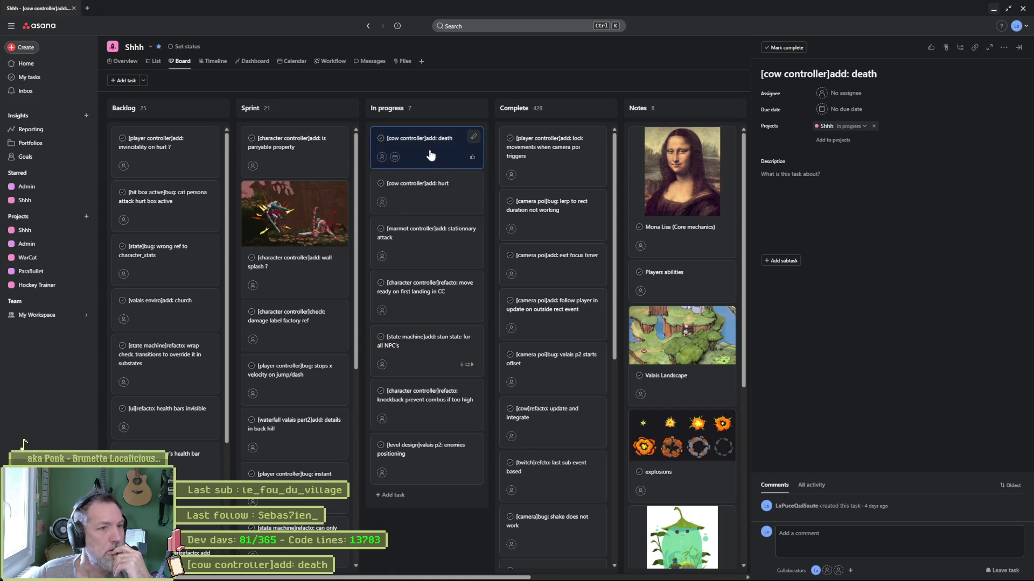
click(993, 8)
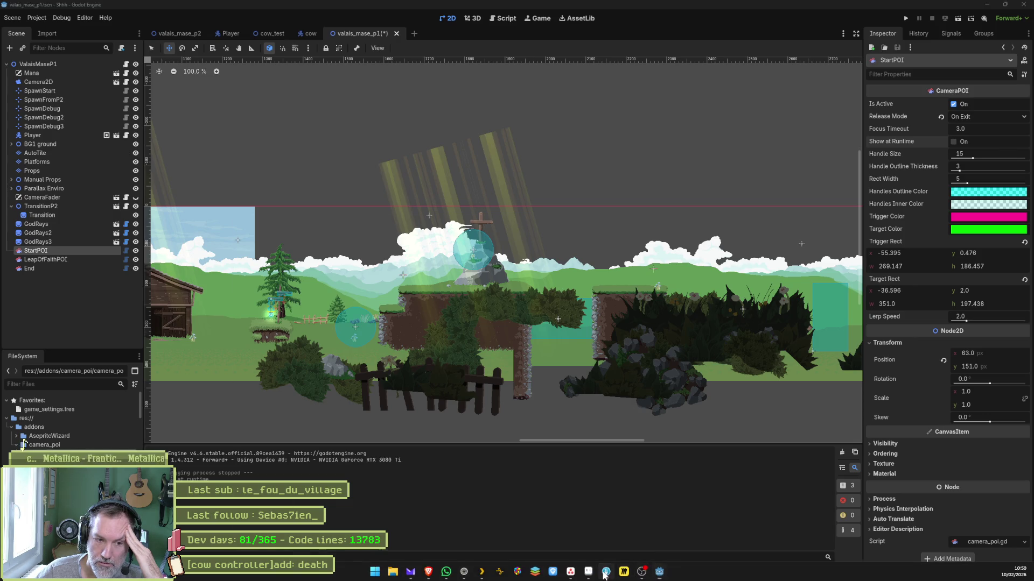
key(alt+Tab)
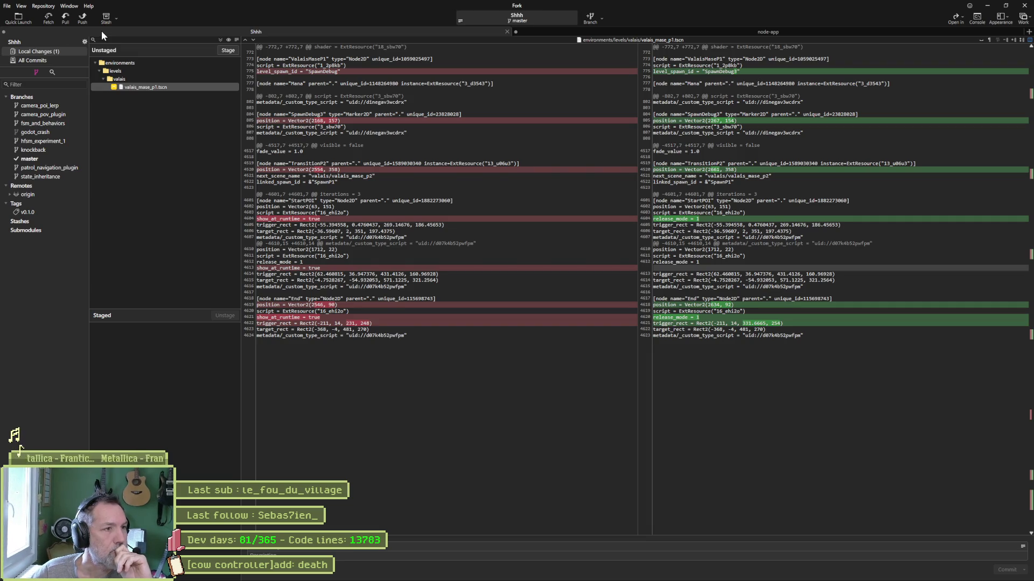
click(986, 6)
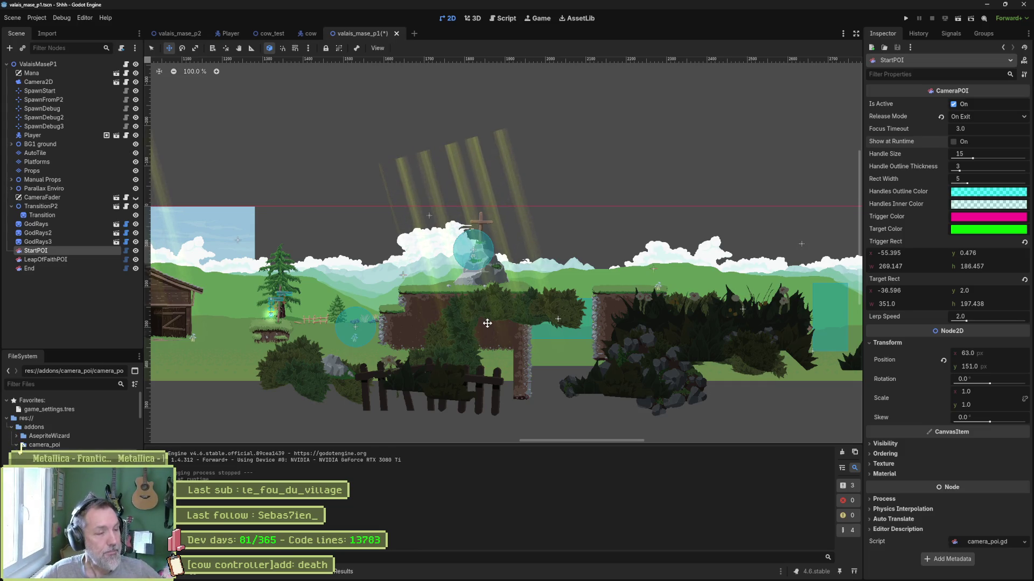
Step: Open the cow's Hurt state script and reveal its file in the FileSystem dock
click(302, 35)
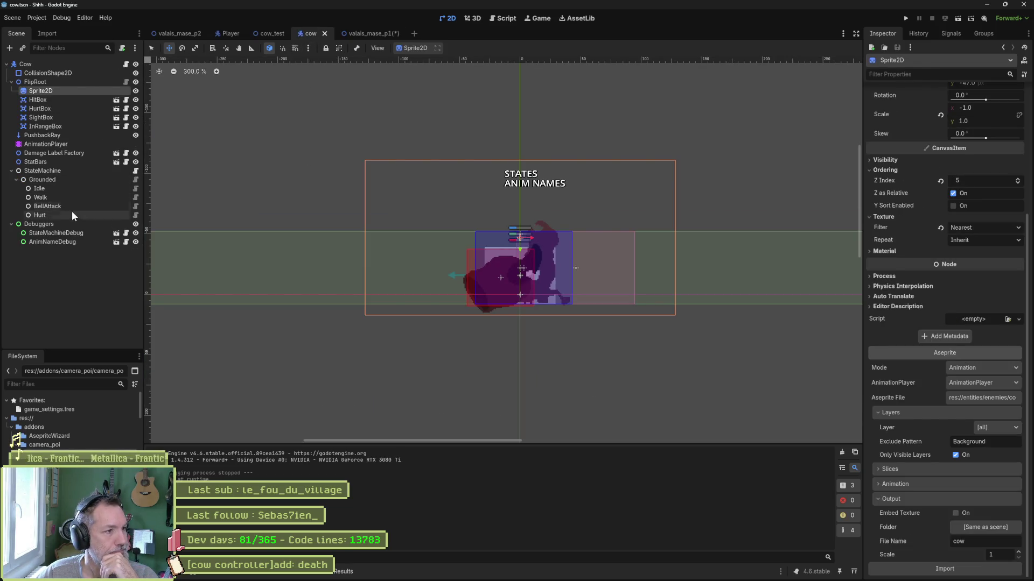
click(135, 215)
right_click(178, 127)
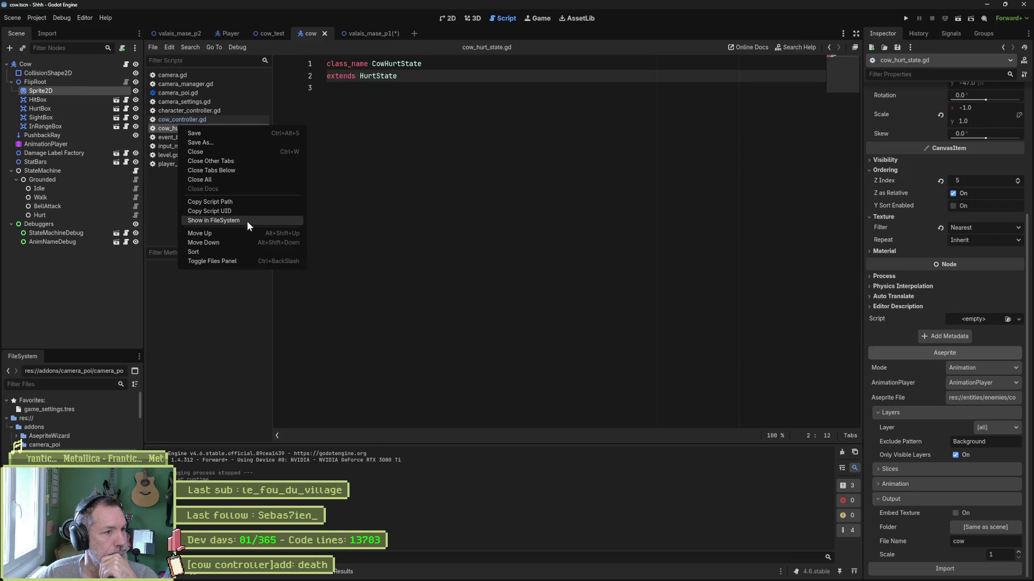
click(247, 221)
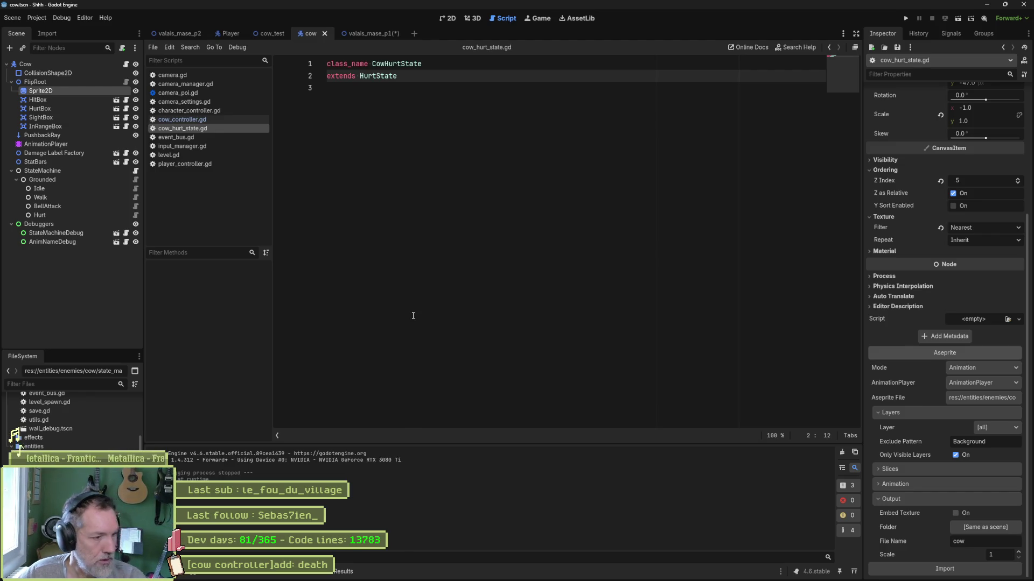
Step: Duplicate cow_hurt_state.gd as cow_death_state.gd and open the new script
key(ctrl+d)
key(Left)
key(Right)
key(Right)
key(Right)
key(BackSpace)
key(BackSpace)
key(BackSpace)
text(death)
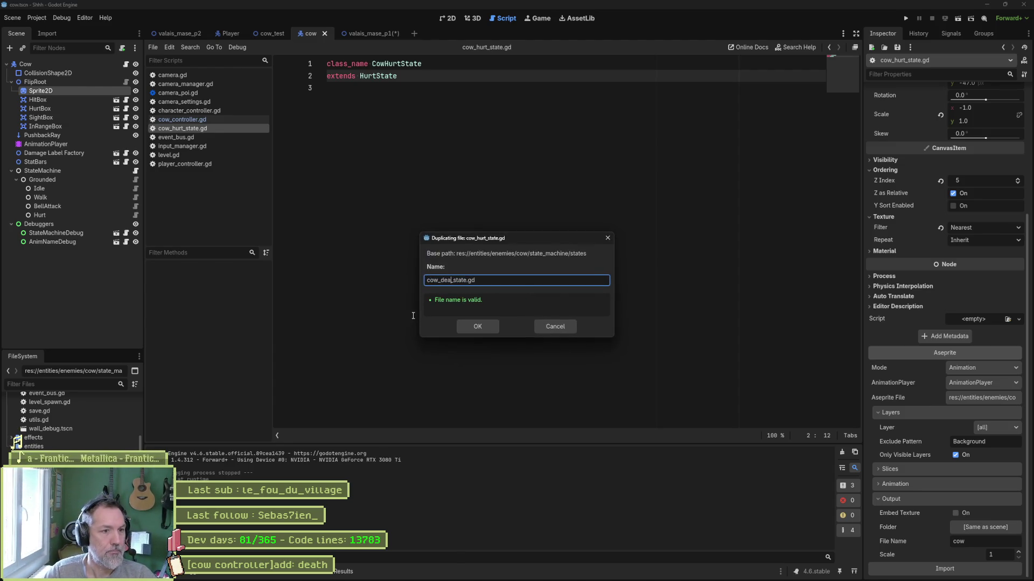
key(Return)
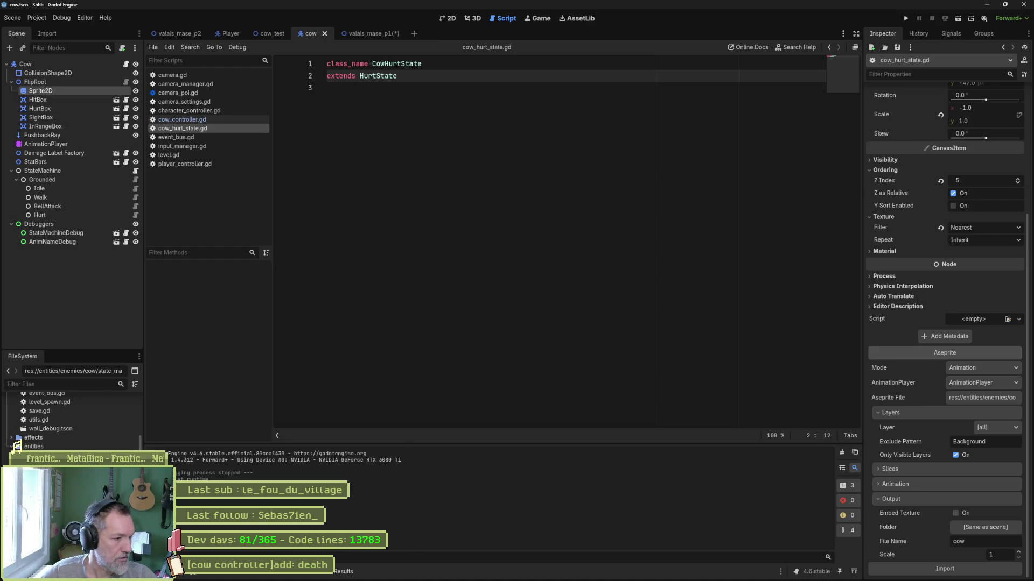
click(398, 63)
Step: Change the script to class_name CowDeathState extending DeathState, and save it
key(BackSpace)
key(BackSpace)
key(BackSpace)
text(DeaState)
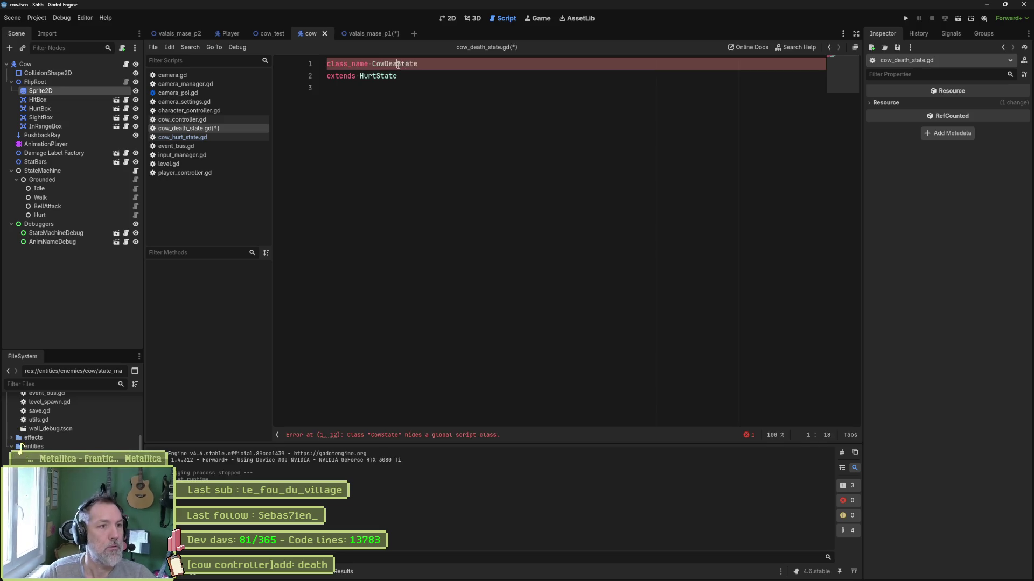
drag(380, 75, 359, 76)
text(Death)
key(Return)
key(ctrl+s)
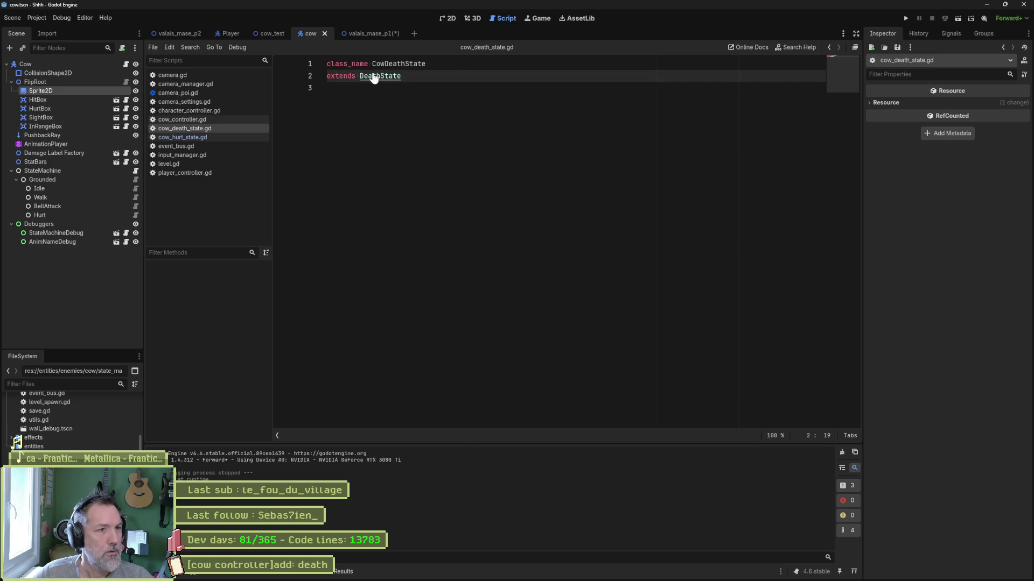
Step: Inspect the DeathState base script's enter_state code, then close both scripts
ctrl+click(373, 77)
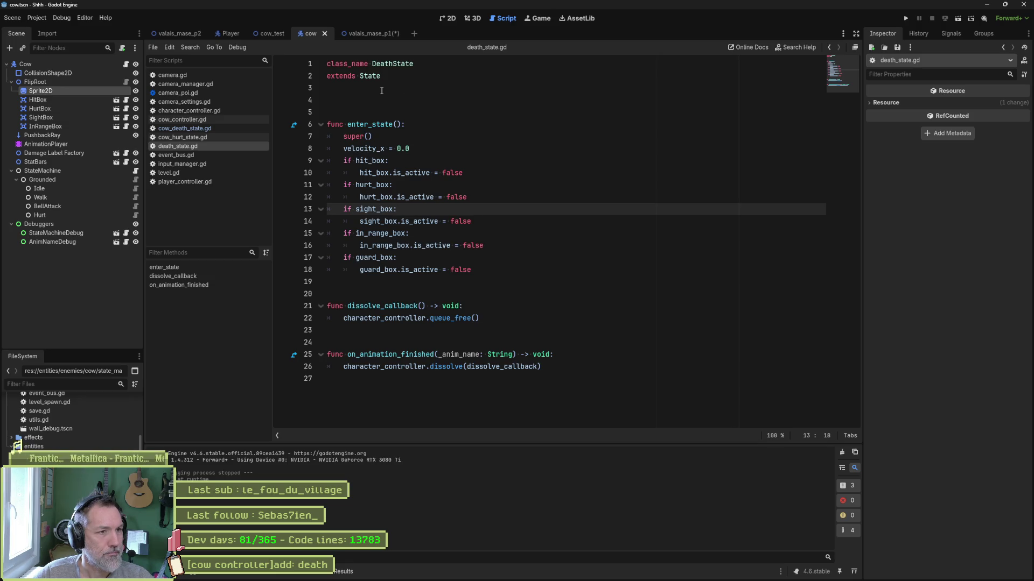
mouse_move(412, 149)
mouse_down()
mouse_move(430, 142)
mouse_move(484, 246)
mouse_move(495, 296)
mouse_up()
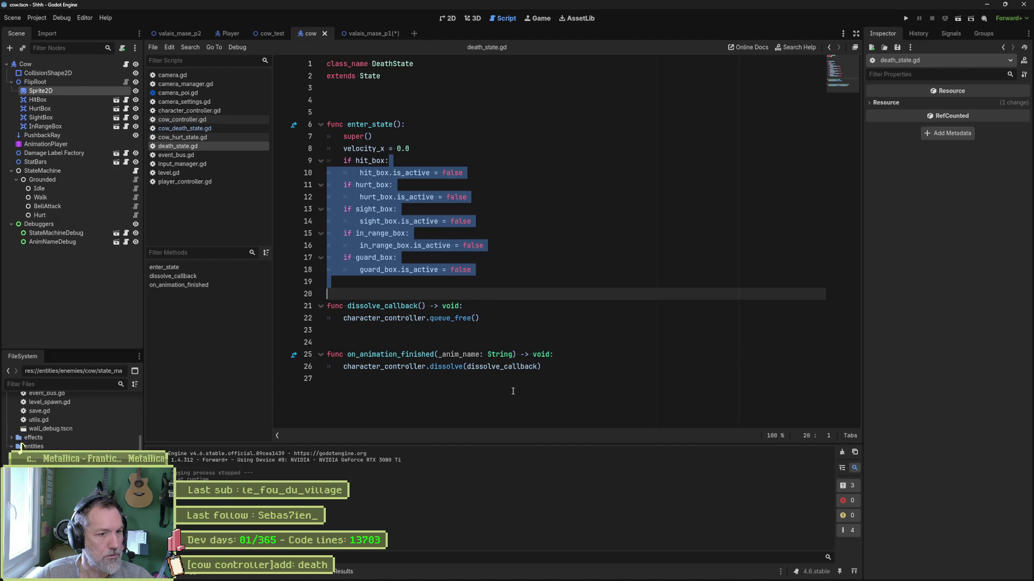
click(511, 174)
key(ctrl+w)
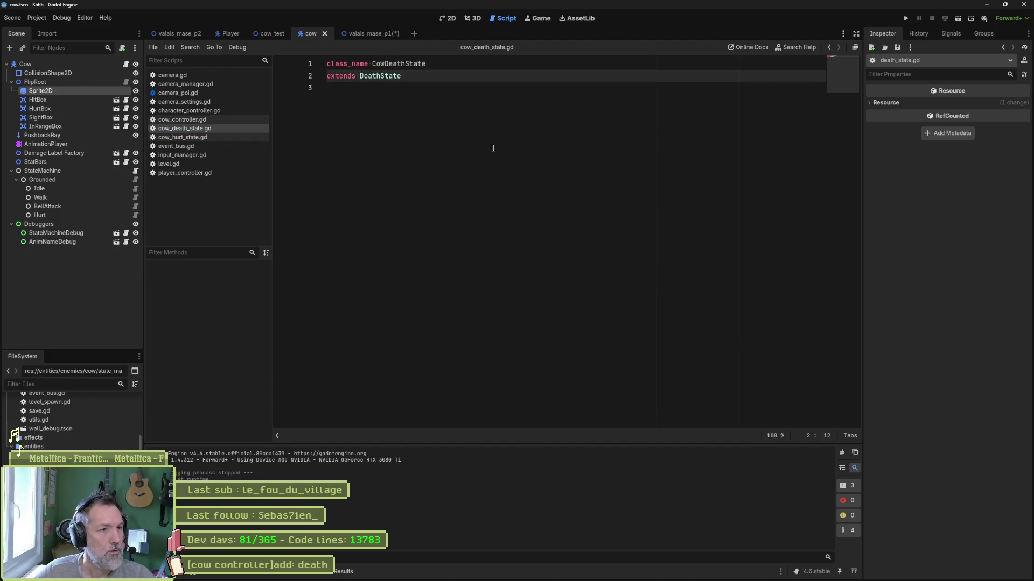
key(ctrl+w)
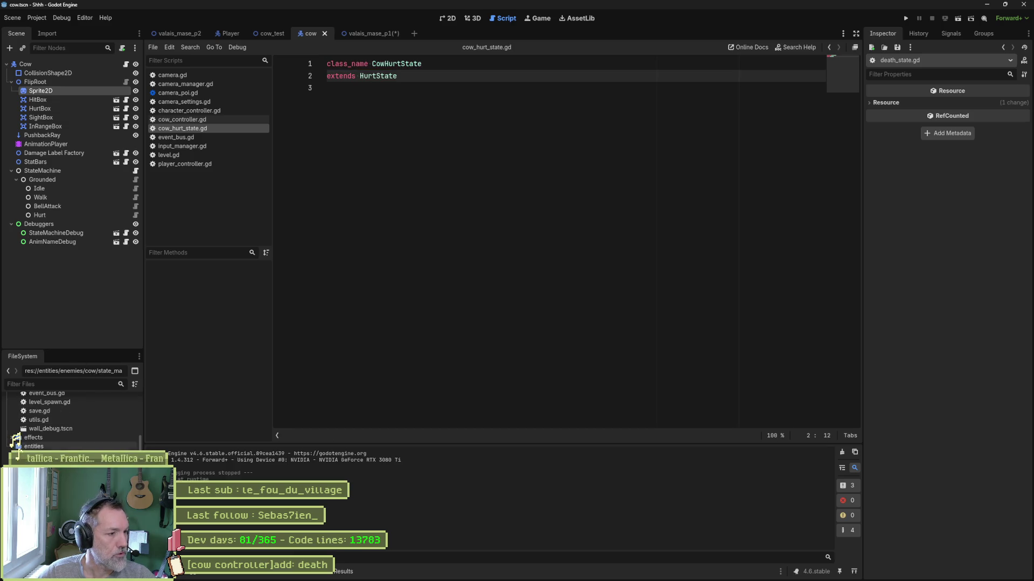
click(53, 179)
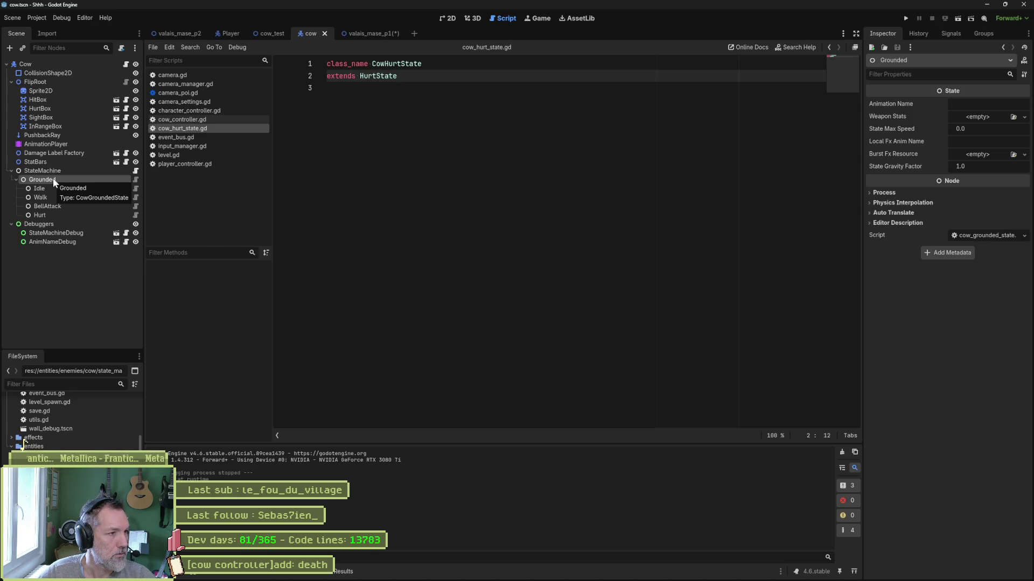
Step: Add a CowDeathState node to the cow's state machine
key(ctrl+a)
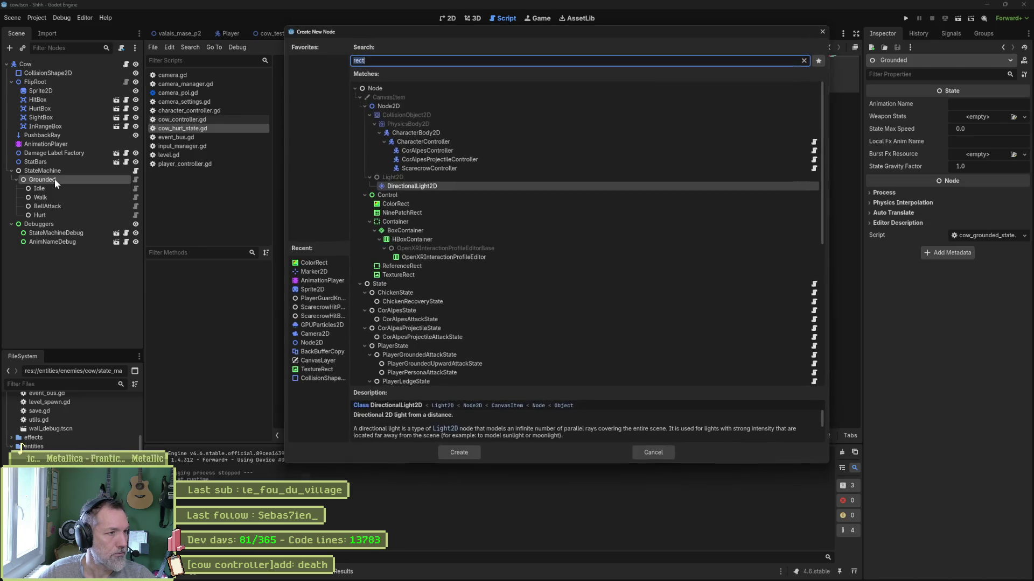
text(death)
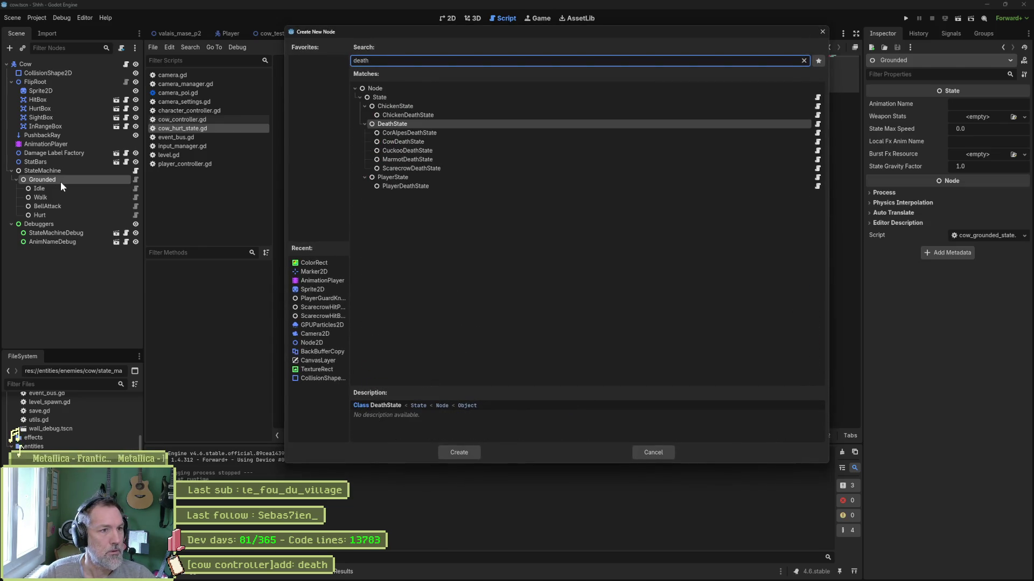
key(Down)
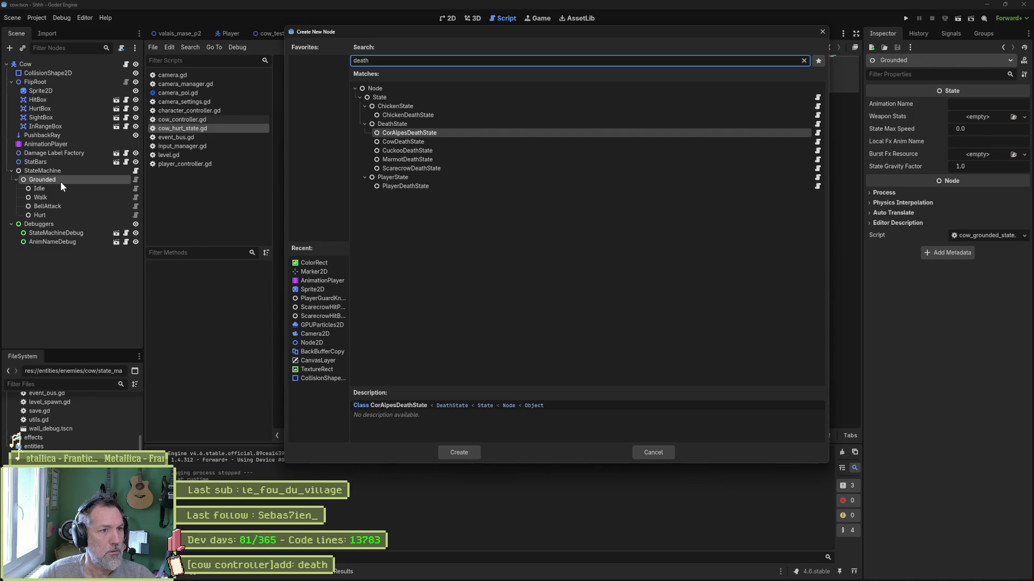
key(Down)
key(Return)
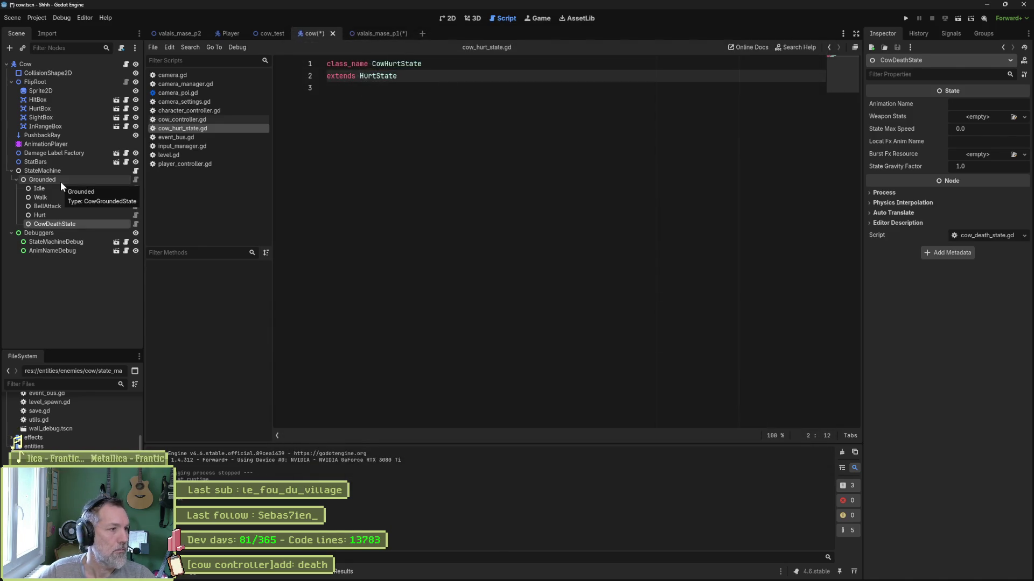
Step: Rename the new CowDeathState node to Death
double_click(79, 223)
key(Home)
key(Delete)
key(Delete)
key(Delete)
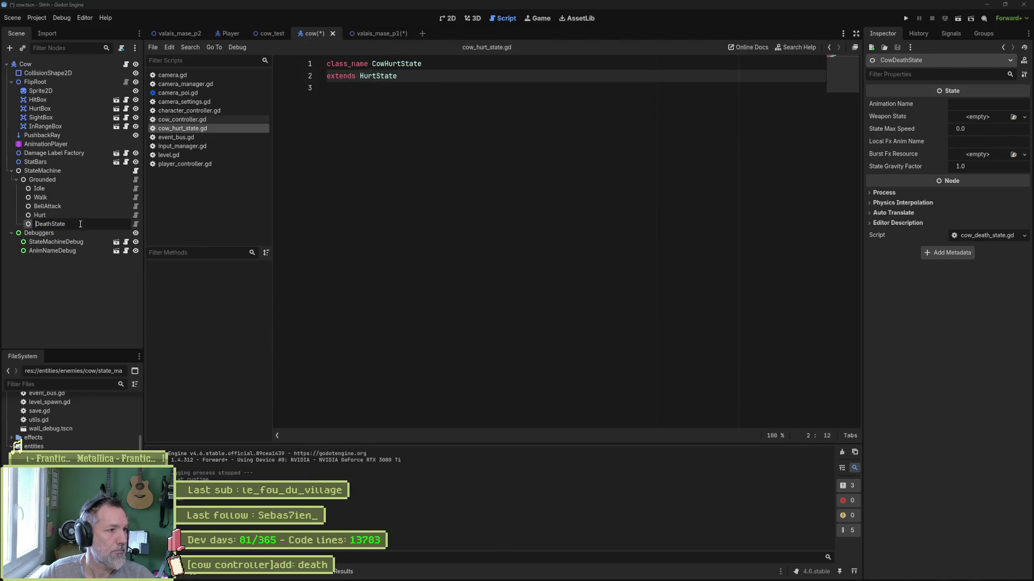
key(Return)
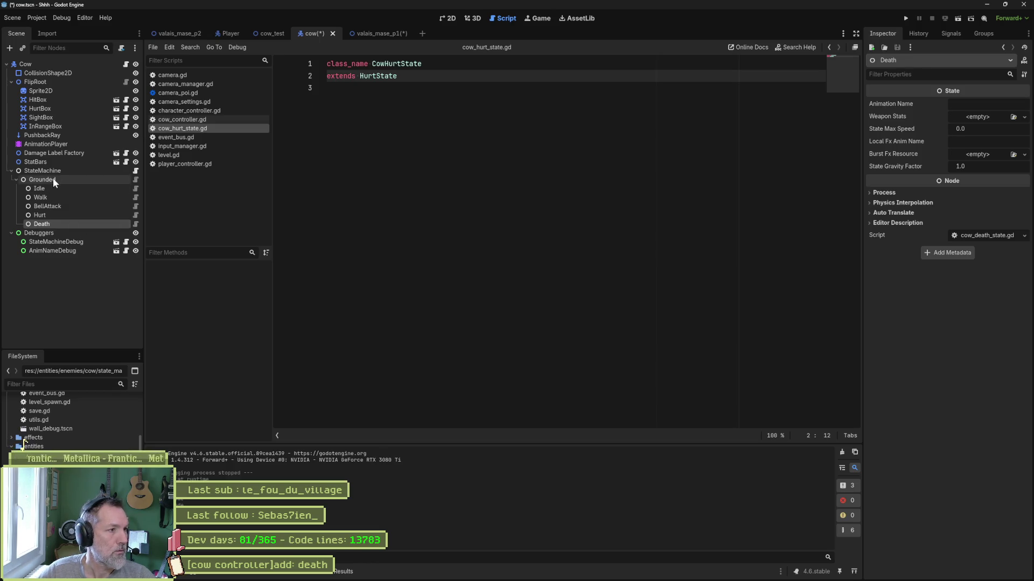